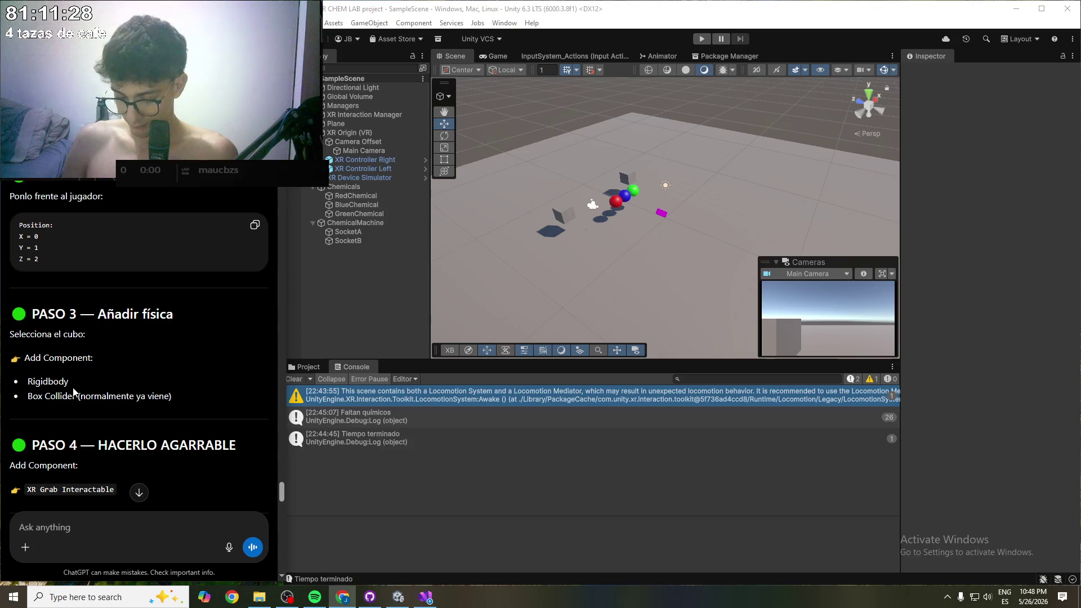
- Show Unity's Project assets and read the guide's 'Selecciona el cubo' instructions in ChatGPT
{"action": "left_click", "coordinate": [404, 475]}
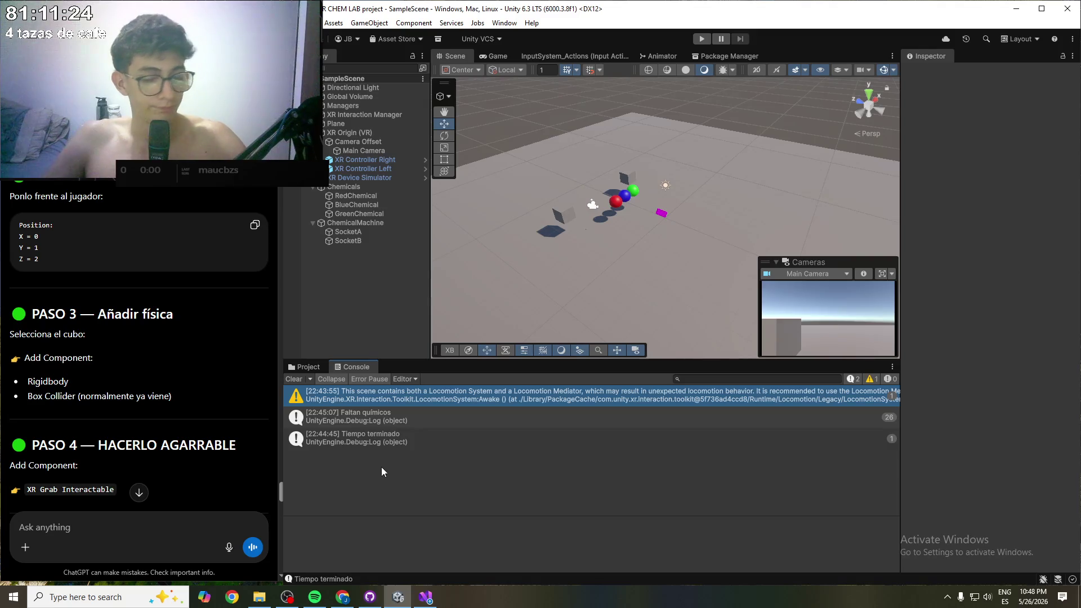
{"action": "left_click", "coordinate": [309, 368]}
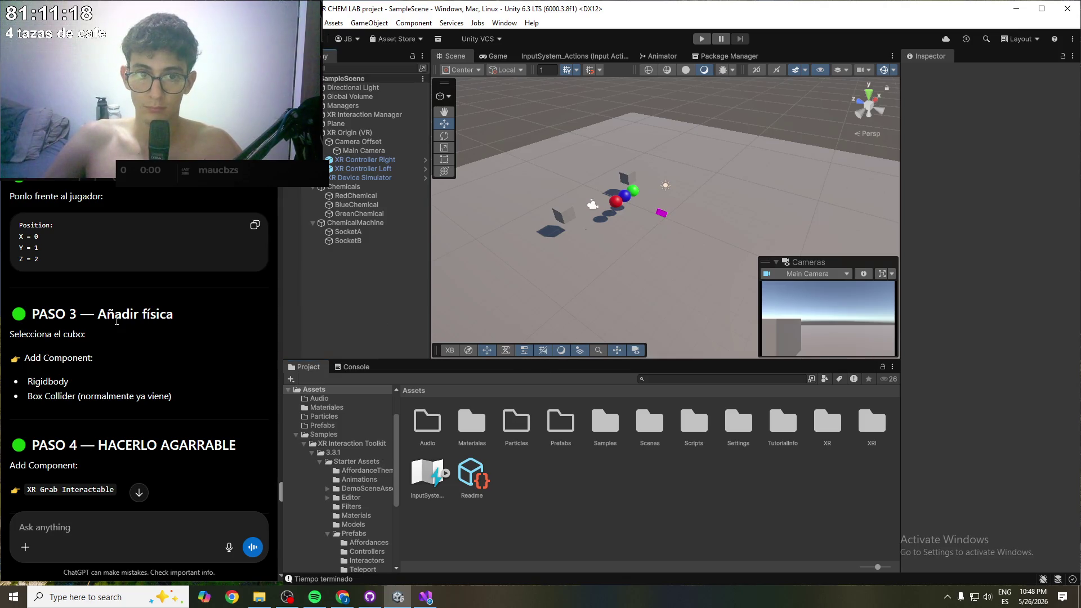
{"action": "scroll", "coordinate": [121, 298], "scroll_direction": "down", "scroll_amount": 1}
{"action": "left_click_drag", "start_coordinate": [93, 256], "coordinate": [180, 260]}
{"action": "left_click", "coordinate": [181, 261]}
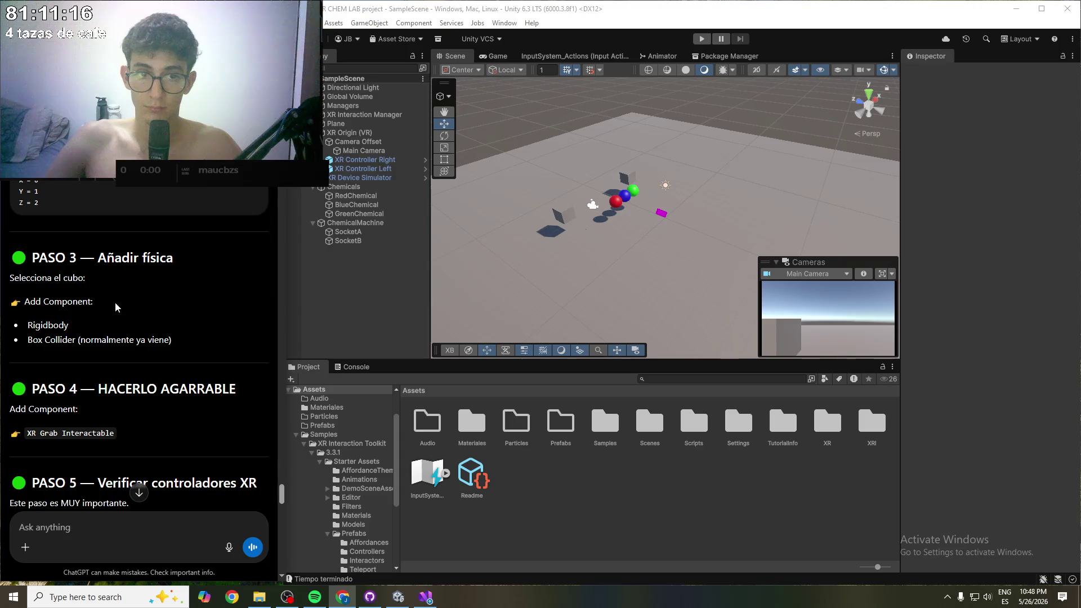
{"action": "mouse_move", "coordinate": [88, 278]}
{"action": "left_mouse_down"}
{"action": "mouse_move", "coordinate": [26, 277]}
{"action": "mouse_move", "coordinate": [33, 258]}
{"action": "left_mouse_up"}
{"action": "left_click", "coordinate": [89, 282]}
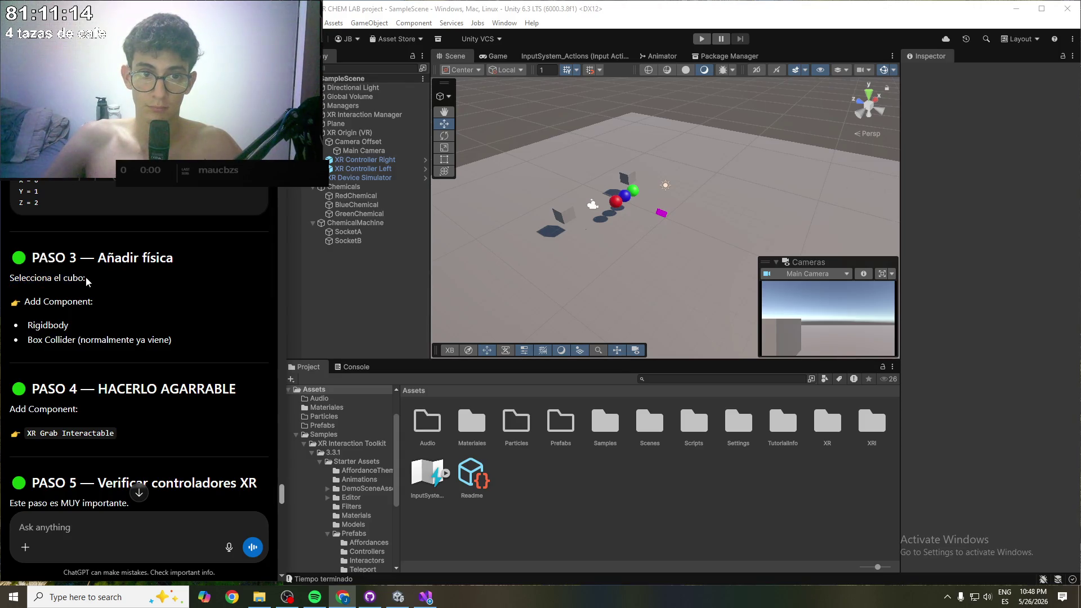
- Read on to PASO 5, which has controllers use an XR Ray or Direct Interactor
{"action": "scroll", "coordinate": [94, 294], "scroll_direction": "down", "scroll_amount": 1}
{"action": "scroll", "coordinate": [98, 286], "scroll_direction": "down", "scroll_amount": 2}
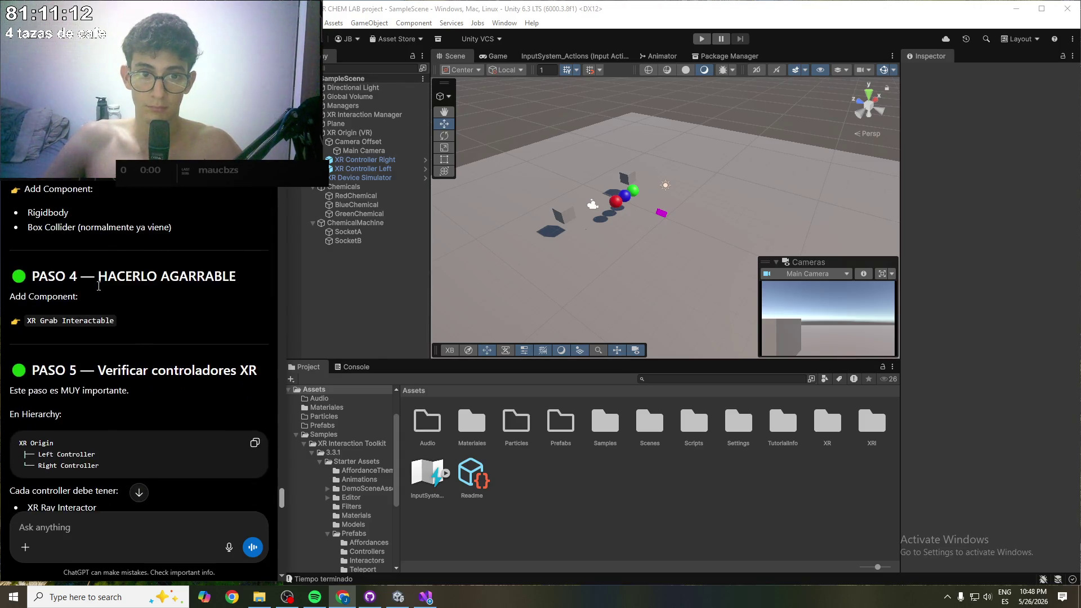
{"action": "left_click_drag", "start_coordinate": [98, 314], "coordinate": [269, 314]}
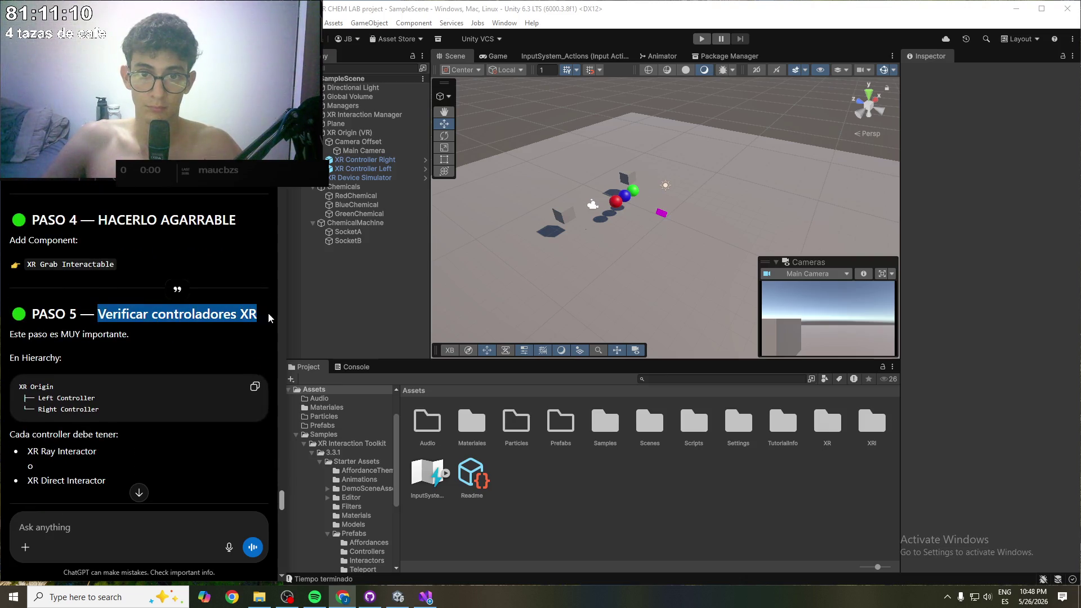
{"action": "left_click", "coordinate": [150, 333]}
{"action": "scroll", "coordinate": [66, 363], "scroll_direction": "down", "scroll_amount": 2}
{"action": "left_click_drag", "start_coordinate": [23, 322], "coordinate": [88, 322]}
{"action": "left_click", "coordinate": [71, 304]}
{"action": "scroll", "coordinate": [71, 298], "scroll_direction": "down", "scroll_amount": 1}
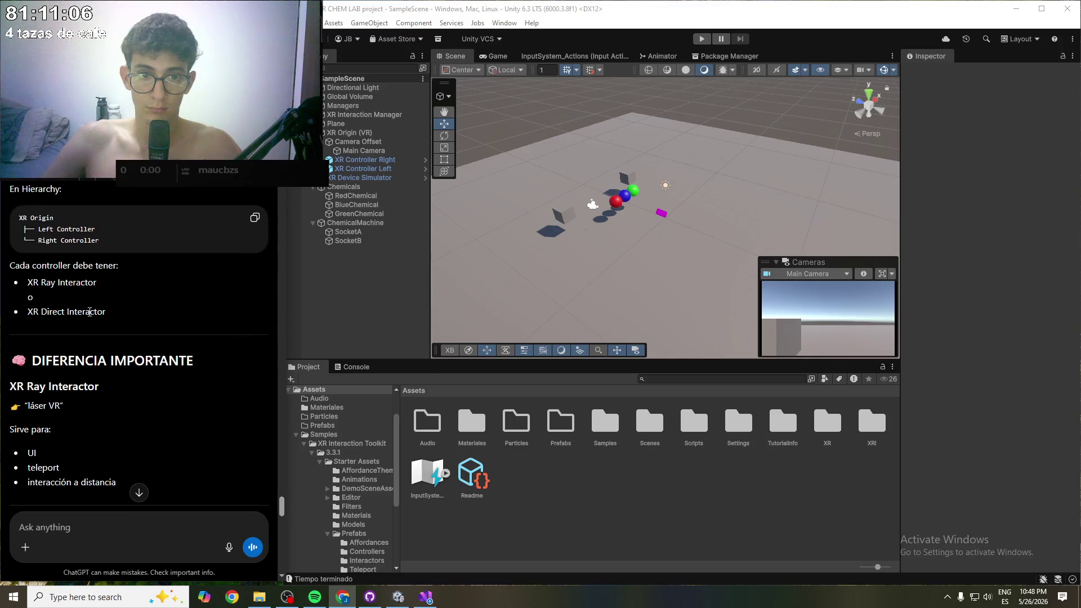
- On XR Controller Left, collapse XR Ray Interactor and try adding an XR Direct Interactor component
{"action": "left_click", "coordinate": [358, 168]}
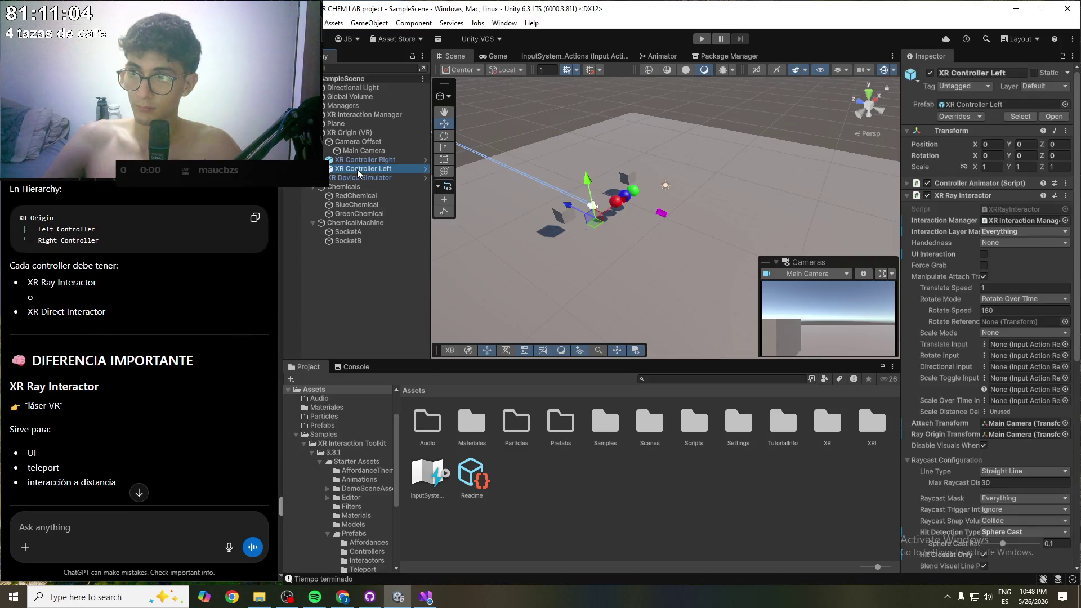
{"action": "left_click", "coordinate": [908, 196]}
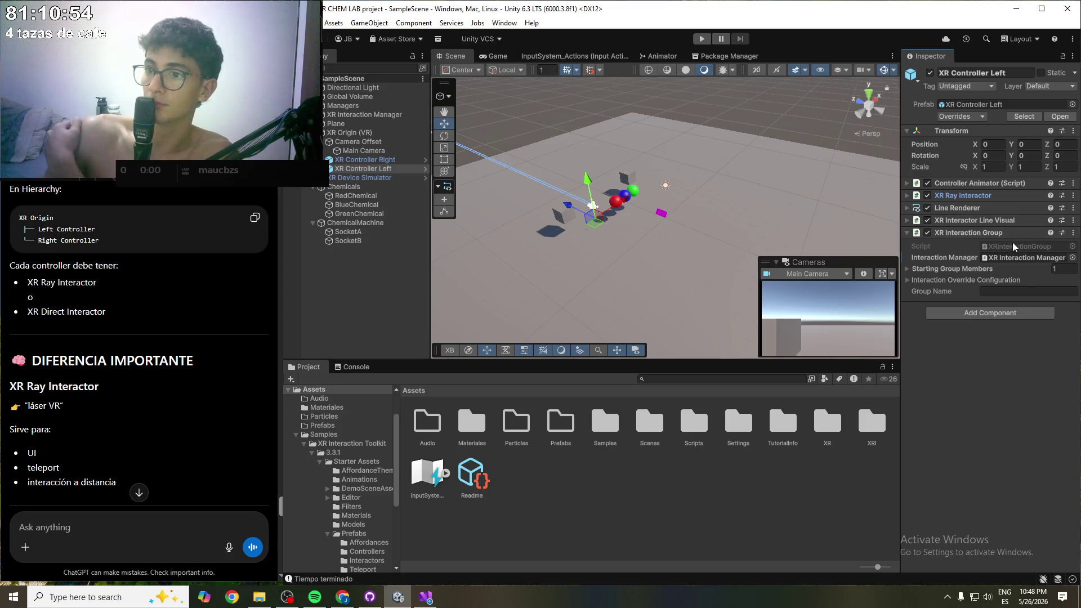
{"action": "mouse_move", "coordinate": [975, 258]}
{"action": "left_click", "coordinate": [978, 316]}
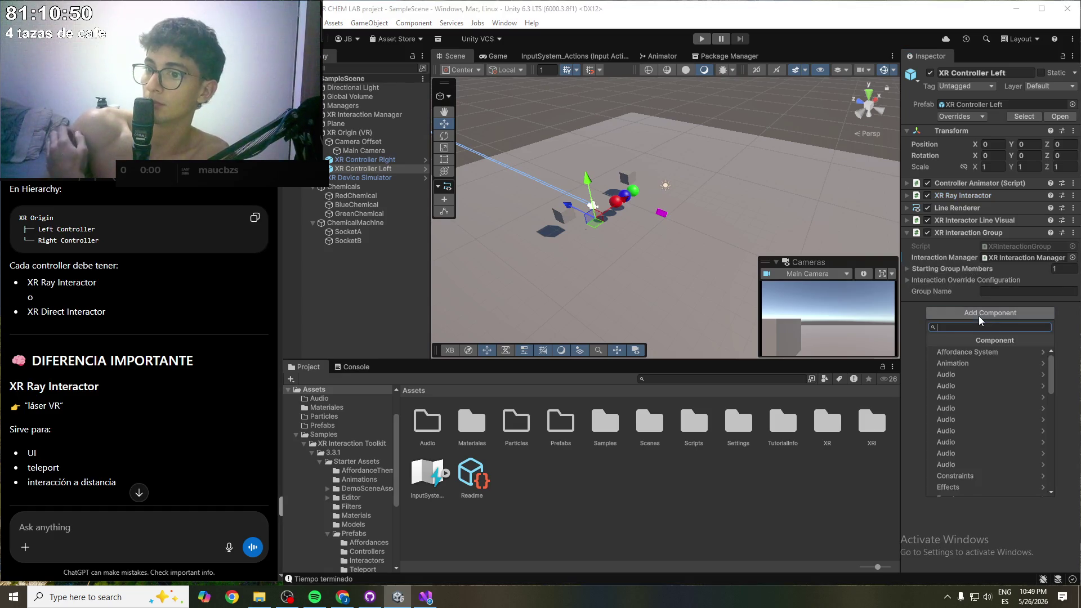
{"action": "type", "text": "XR "}
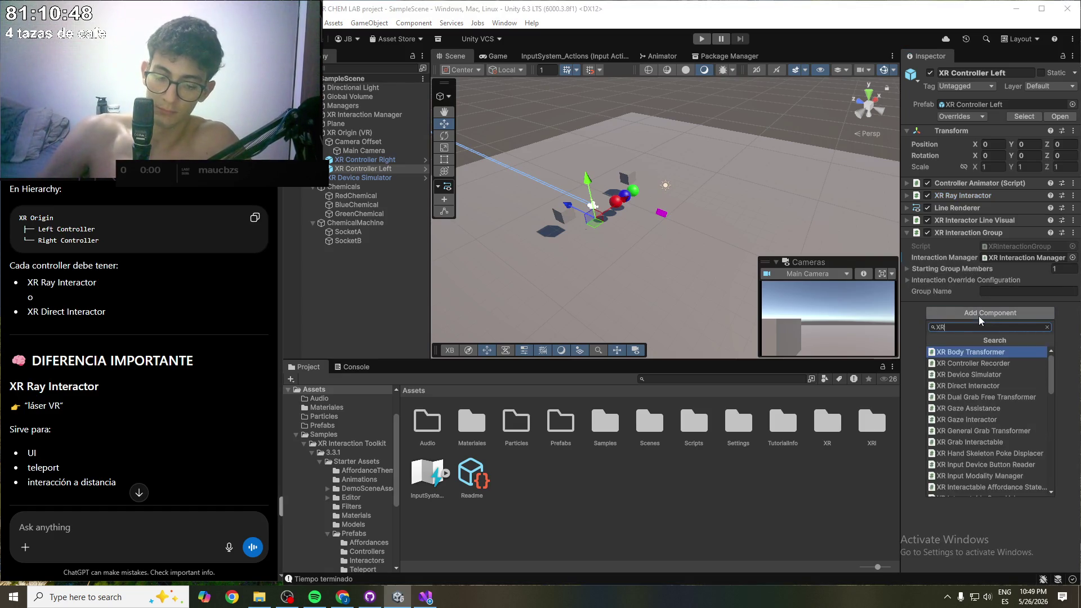
{"action": "type", "text": "di"}
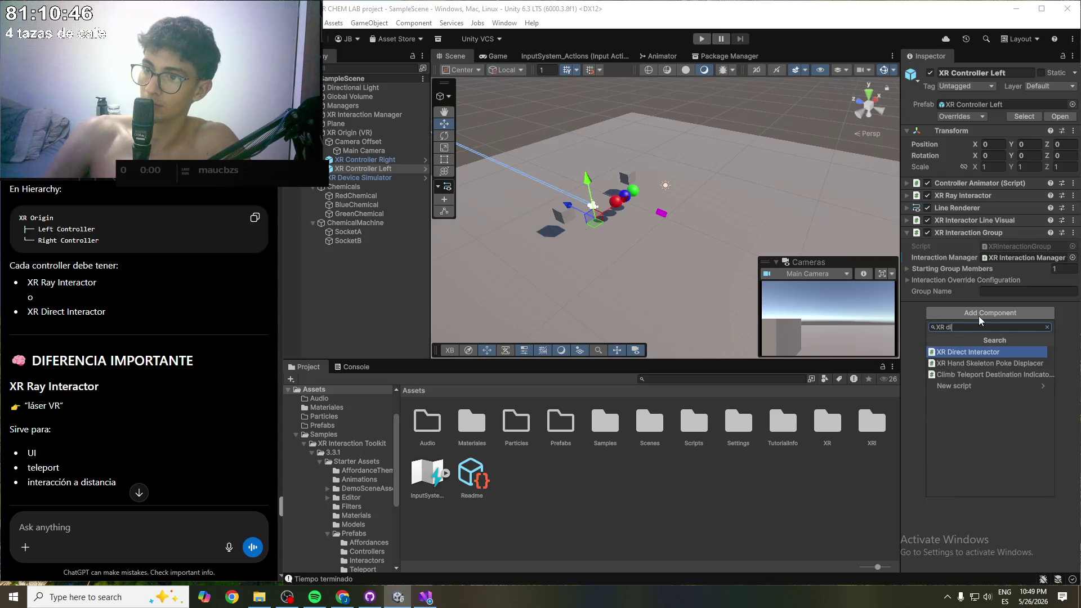
{"action": "type", "text": "rec"}
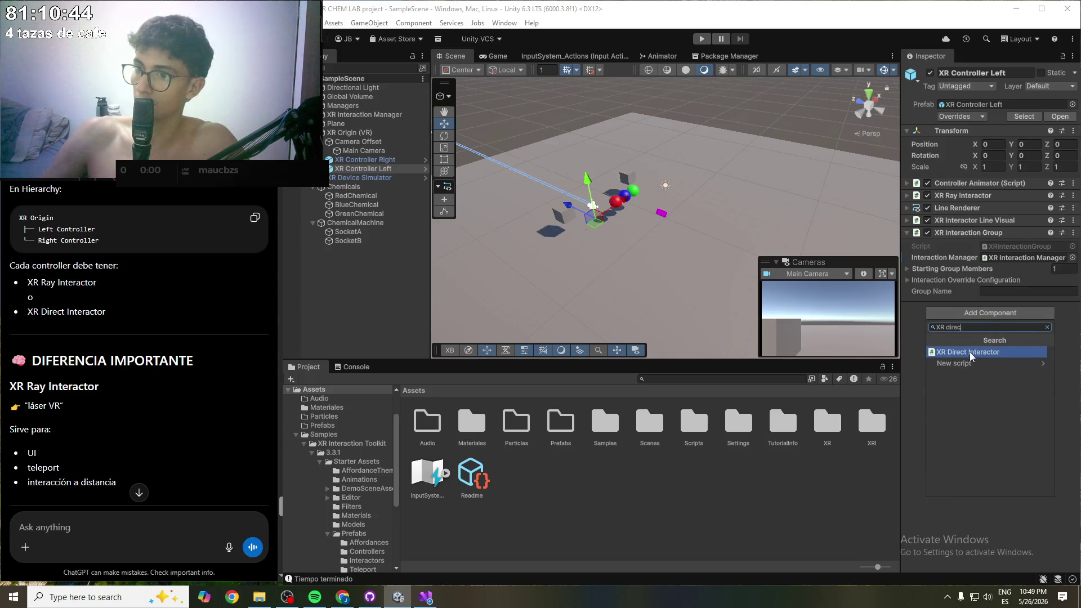
{"action": "key", "text": "Return"}
{"action": "key", "text": "Return"}
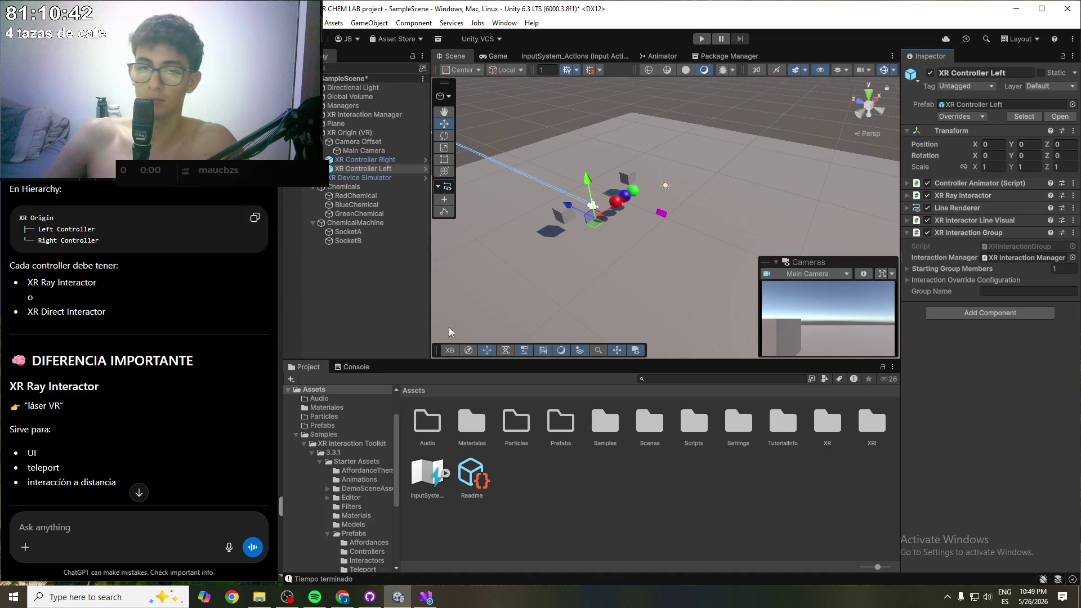
{"action": "scroll", "coordinate": [207, 323], "scroll_direction": "down", "scroll_amount": 1}
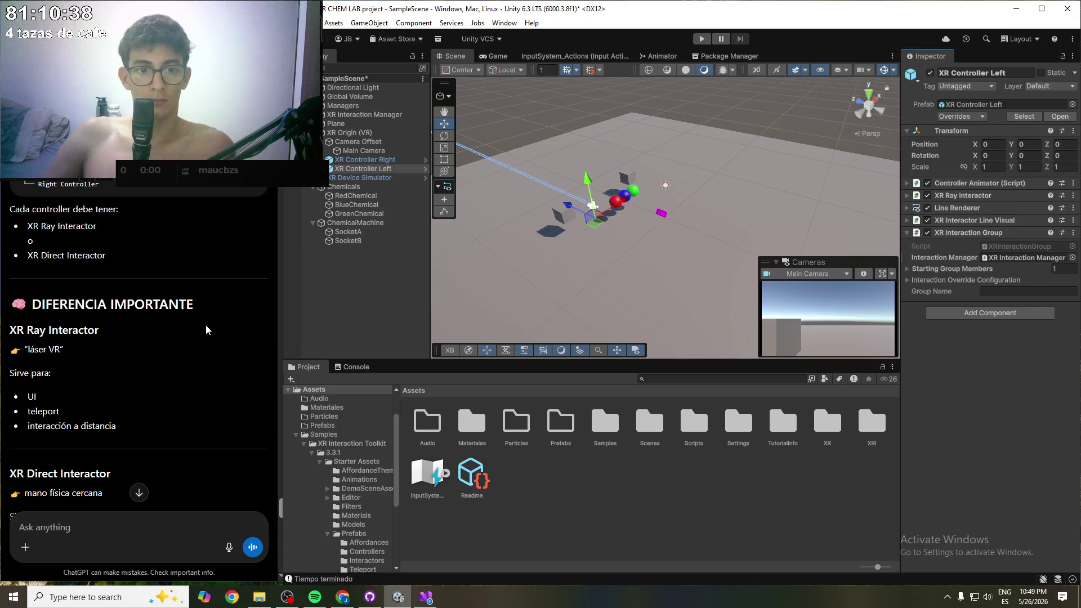
{"action": "scroll", "coordinate": [204, 326], "scroll_direction": "down", "scroll_amount": 2}
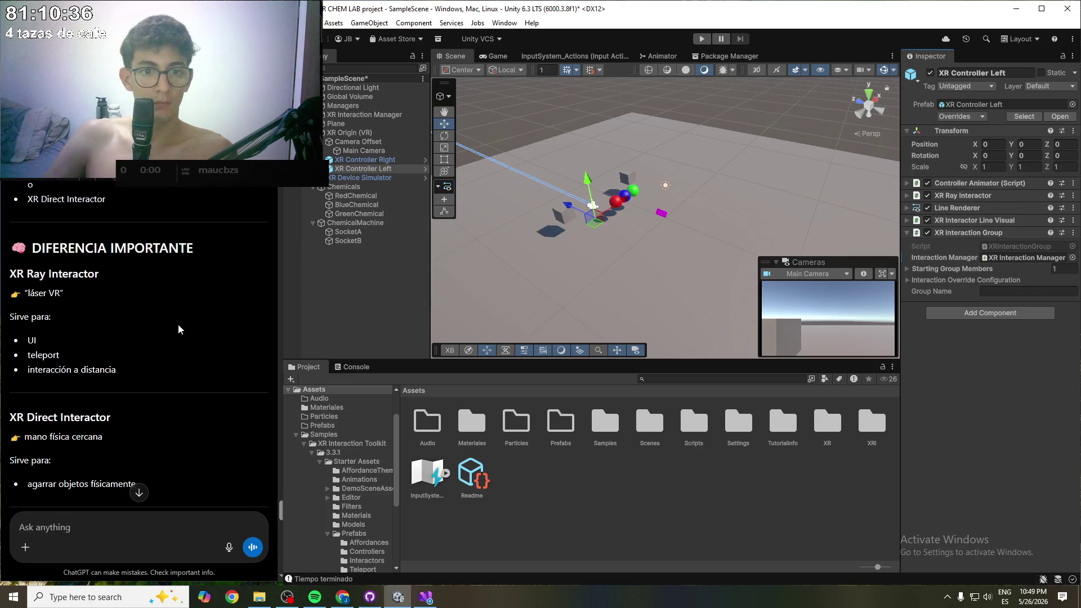
{"action": "scroll", "coordinate": [177, 330], "scroll_direction": "down", "scroll_amount": 2}
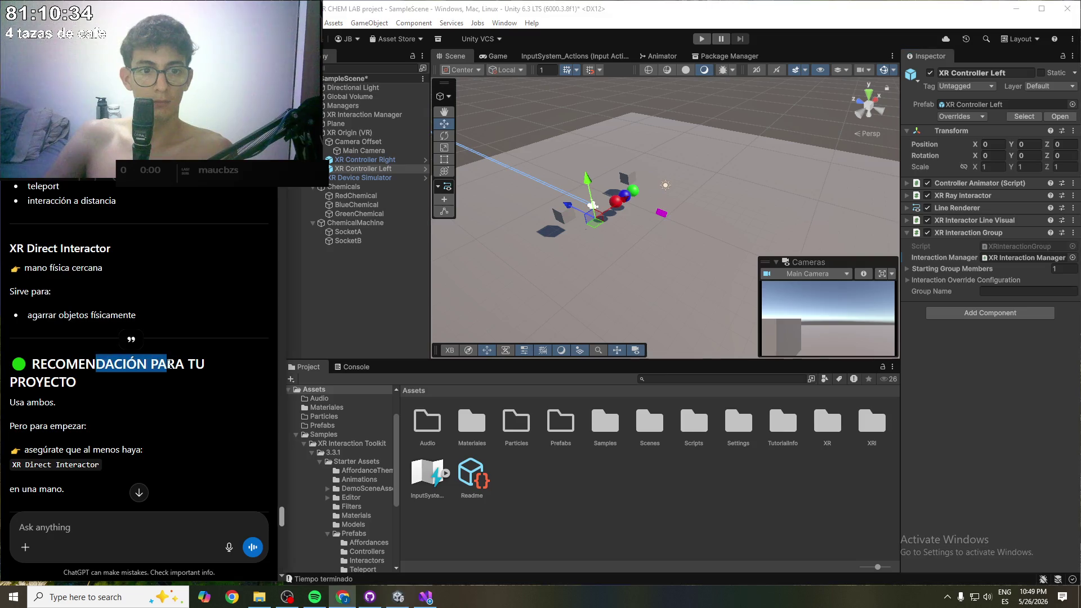
{"action": "scroll", "coordinate": [166, 369], "scroll_direction": "down", "scroll_amount": 1}
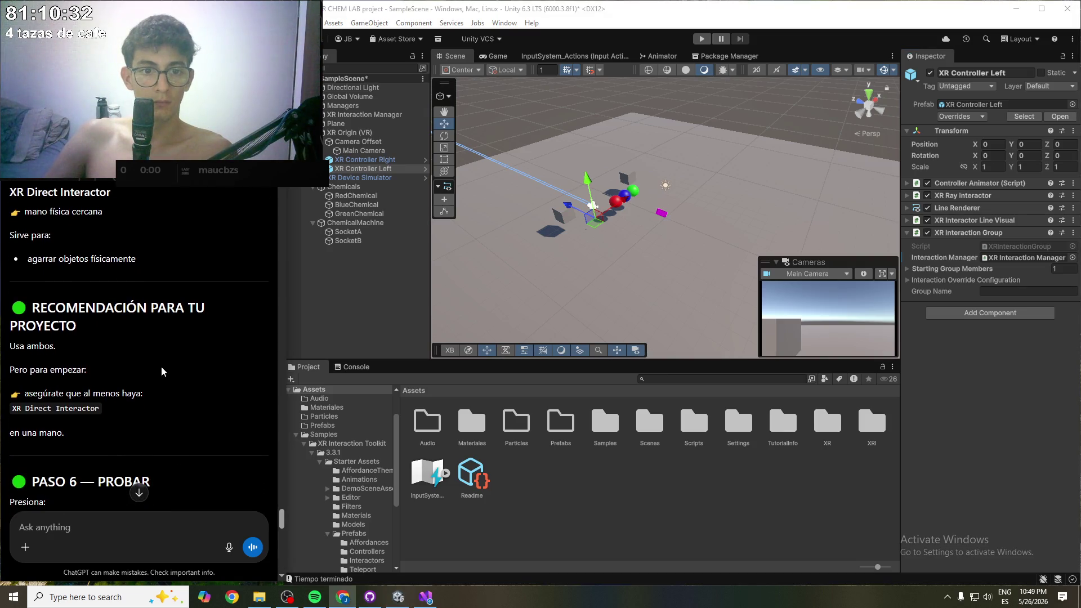
{"action": "scroll", "coordinate": [144, 409], "scroll_direction": "down", "scroll_amount": 2}
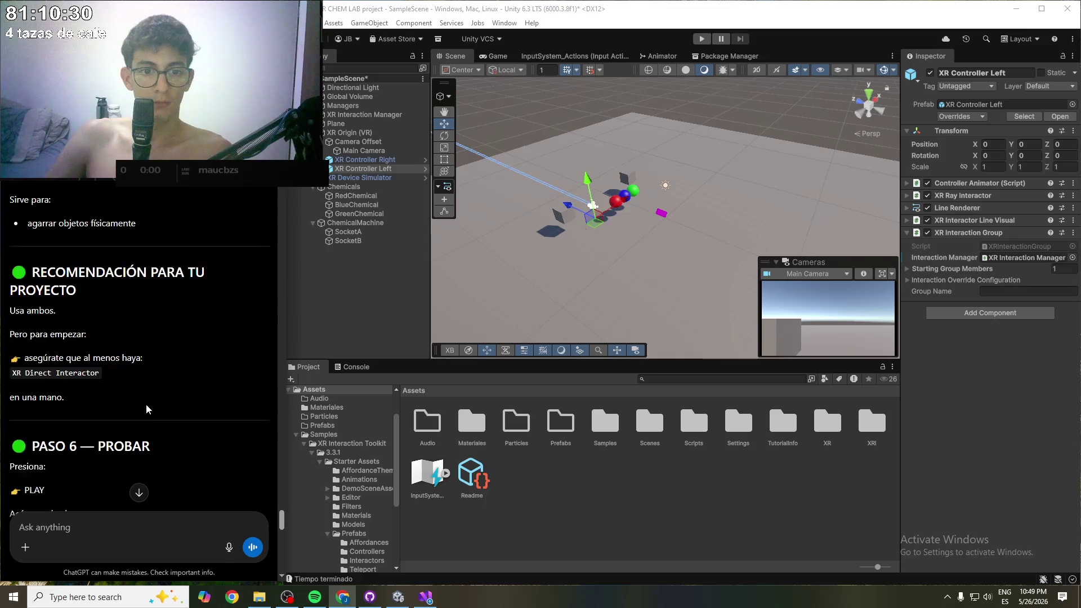
{"action": "scroll", "coordinate": [147, 409], "scroll_direction": "down", "scroll_amount": 3}
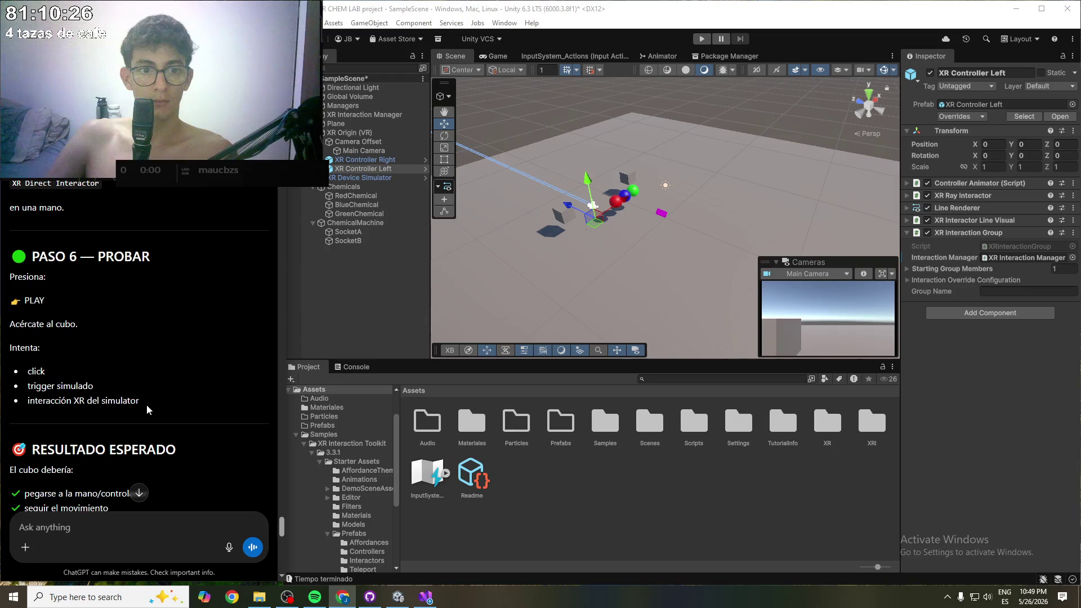
{"action": "scroll", "coordinate": [148, 409], "scroll_direction": "down", "scroll_amount": 1}
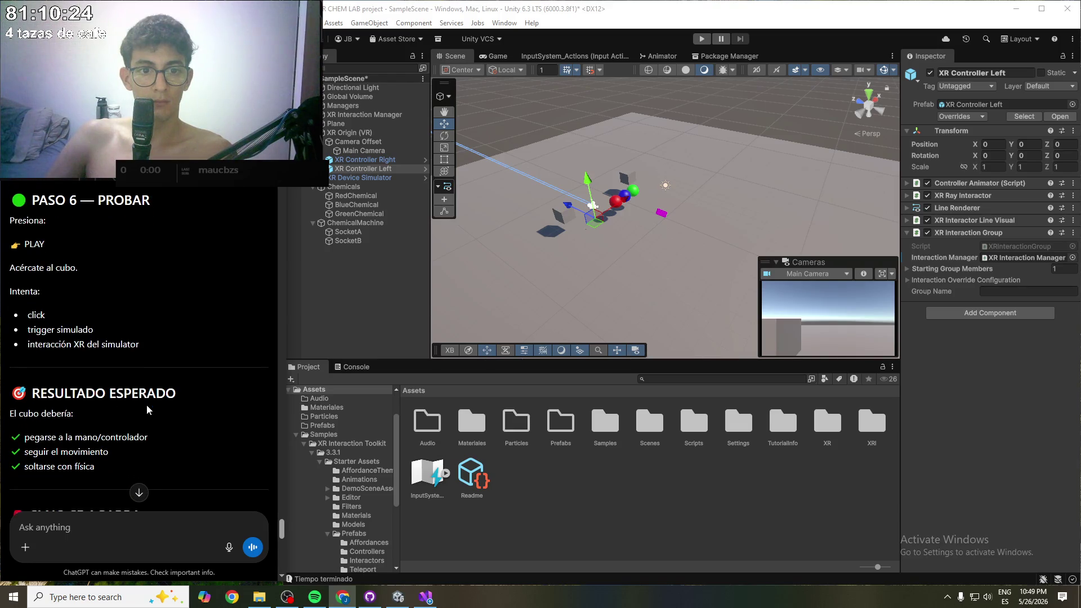
{"action": "scroll", "coordinate": [148, 409], "scroll_direction": "down", "scroll_amount": 2}
{"action": "scroll", "coordinate": [148, 409], "scroll_direction": "down", "scroll_amount": 2}
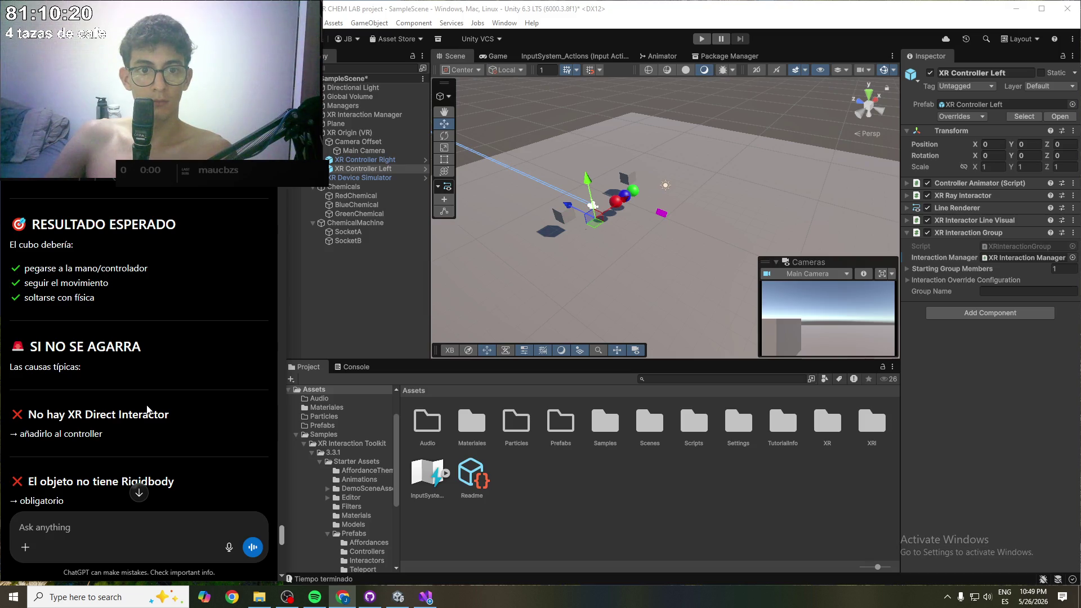
{"action": "scroll", "coordinate": [148, 410], "scroll_direction": "down", "scroll_amount": 1}
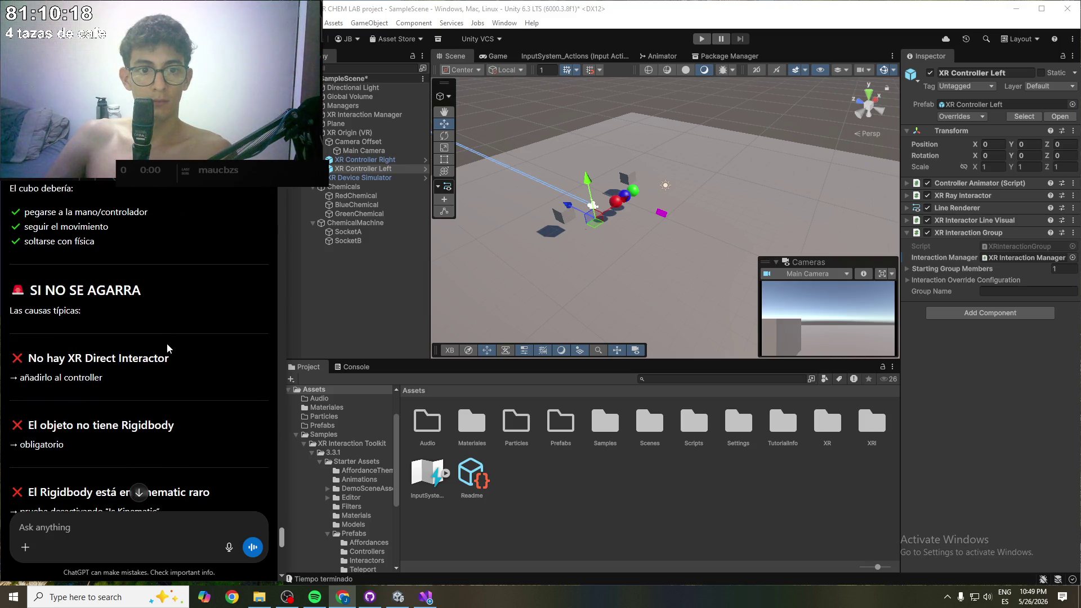
{"action": "scroll", "coordinate": [172, 346], "scroll_direction": "down", "scroll_amount": 6}
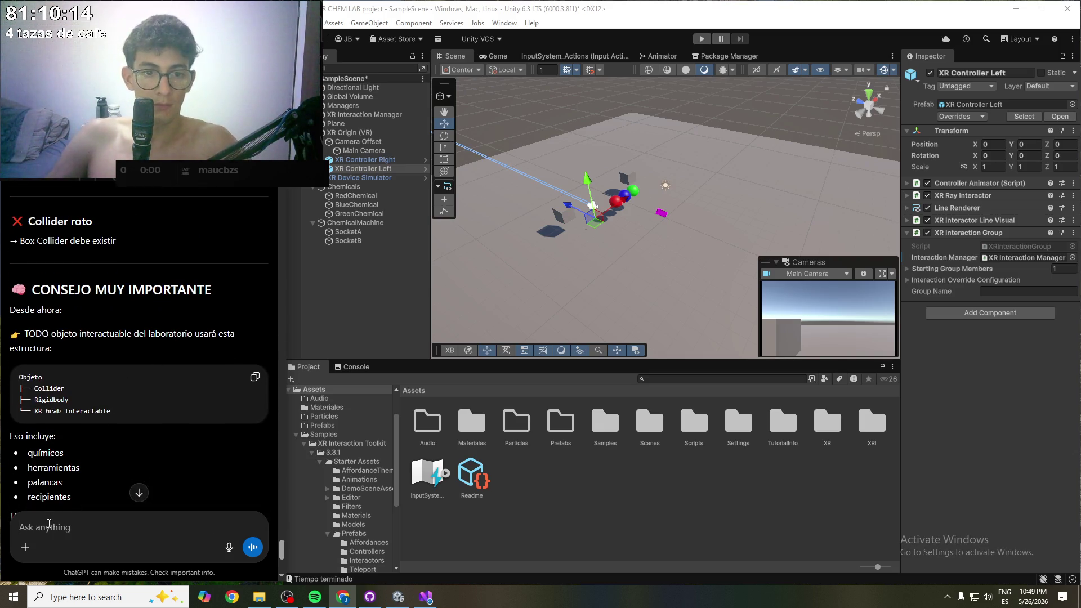
{"action": "scroll", "coordinate": [90, 478], "scroll_direction": "down", "scroll_amount": 5}
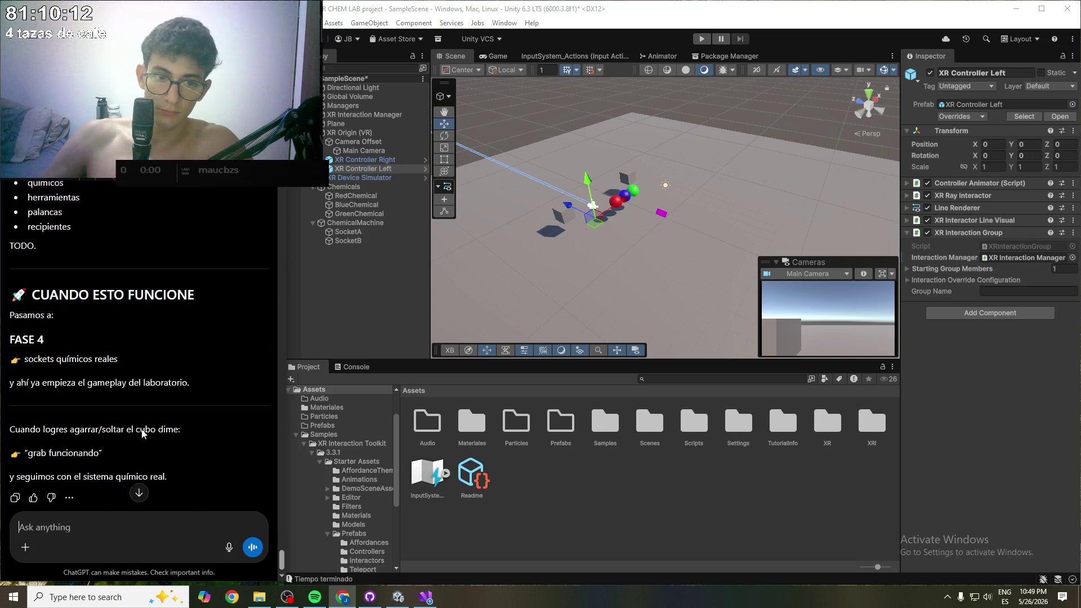
{"action": "left_click", "coordinate": [83, 527]}
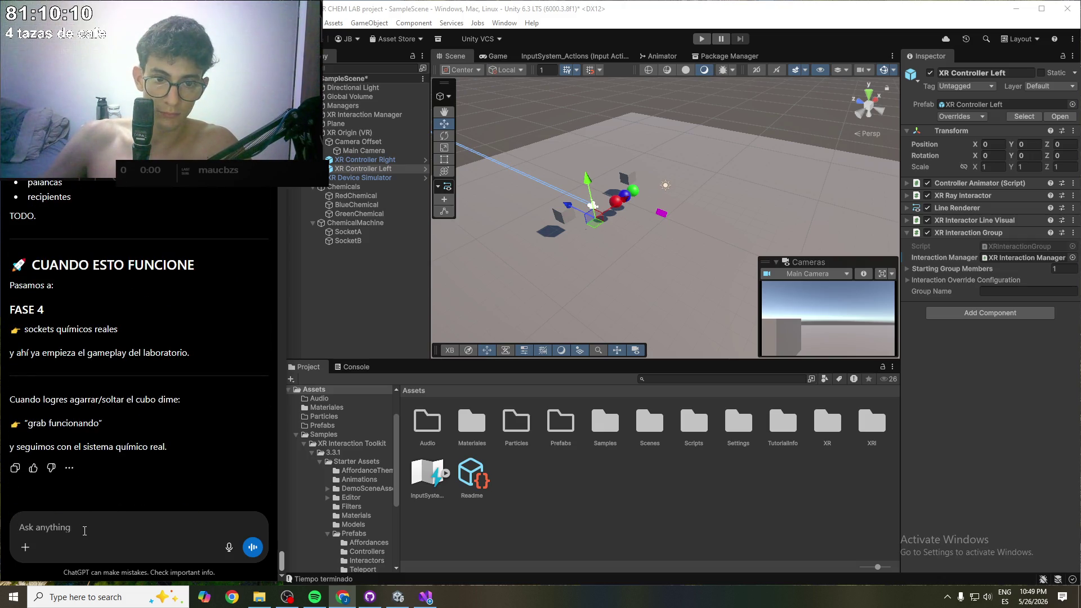
- Tell ChatGPT the grabbed object lands on top of the player instead of in the hand
{"action": "type", "text": "si lo"}
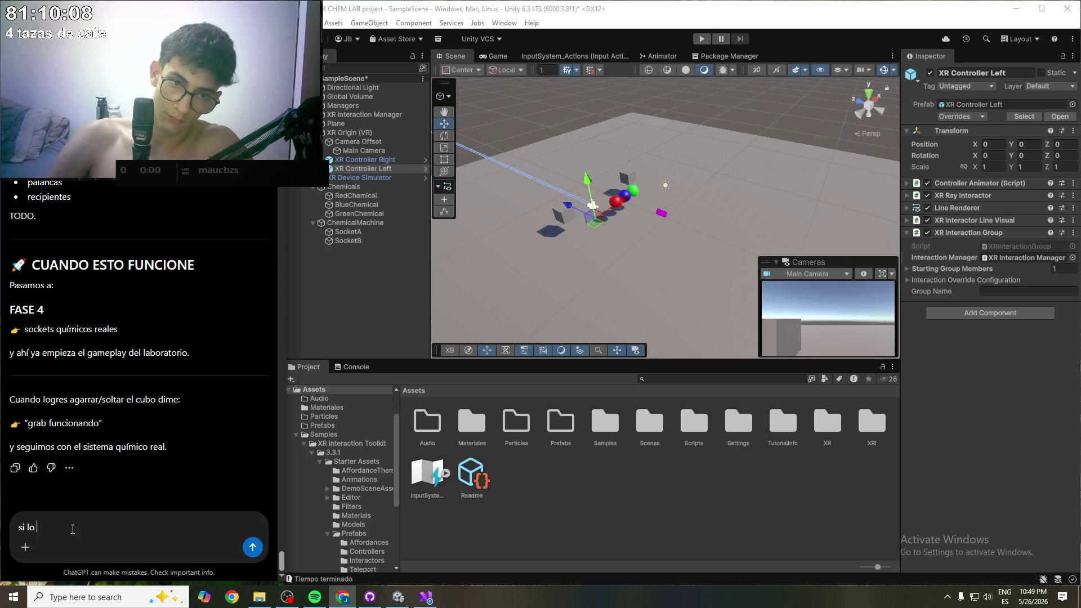
{"action": "type", "text": " puedo agarrar"}
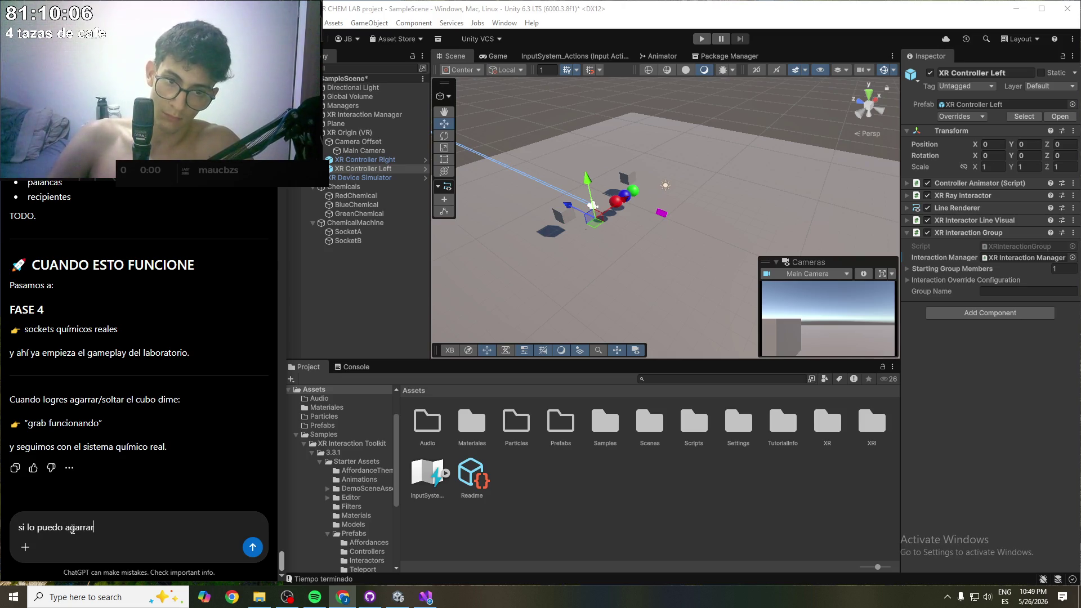
{"action": "type", "text": ", pero"}
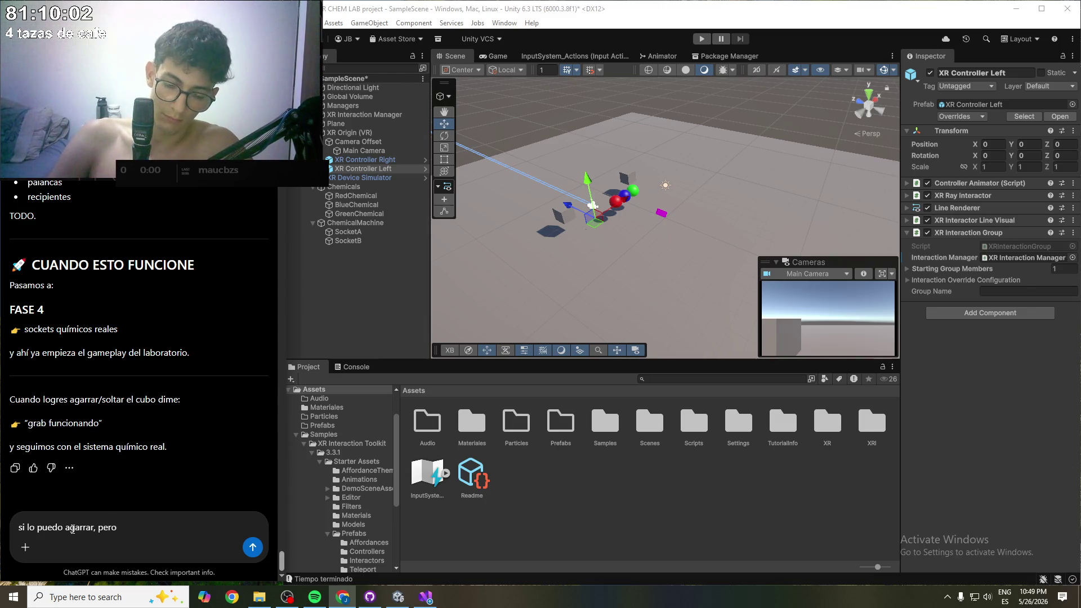
{"action": "key", "text": "BackSpace"}
{"action": "key", "text": "BackSpace"}
{"action": "key", "text": "BackSpace"}
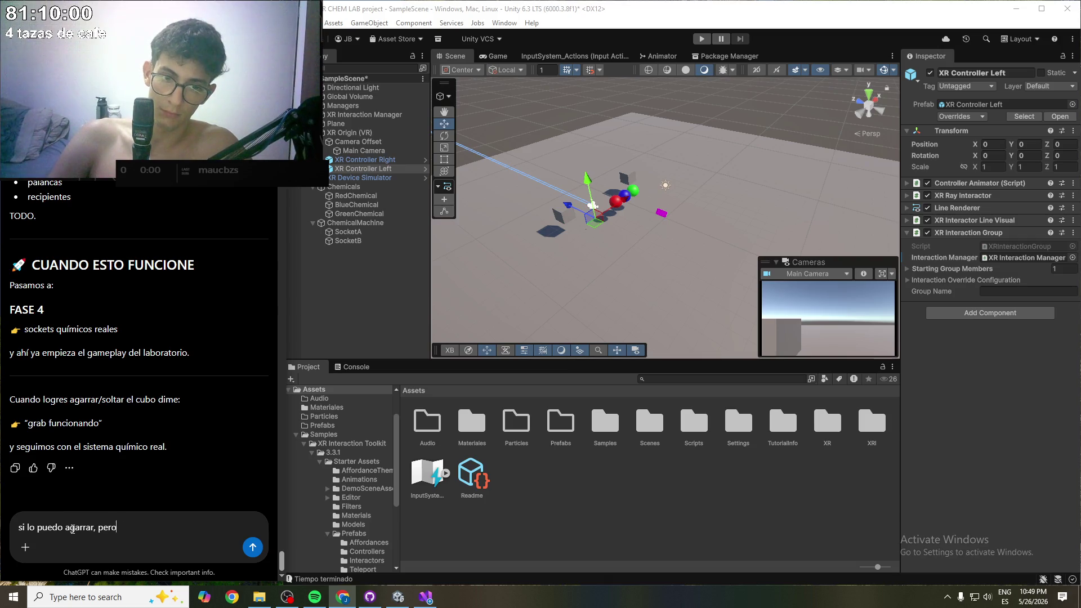
{"action": "type", "text": "ro cuando lo "}
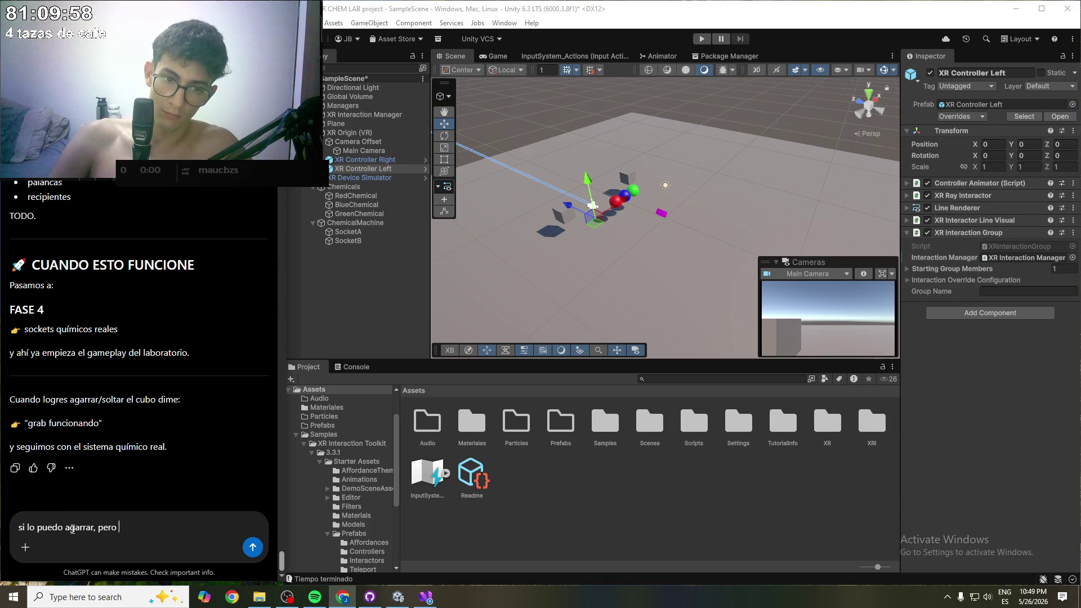
{"action": "type", "text": "aga"}
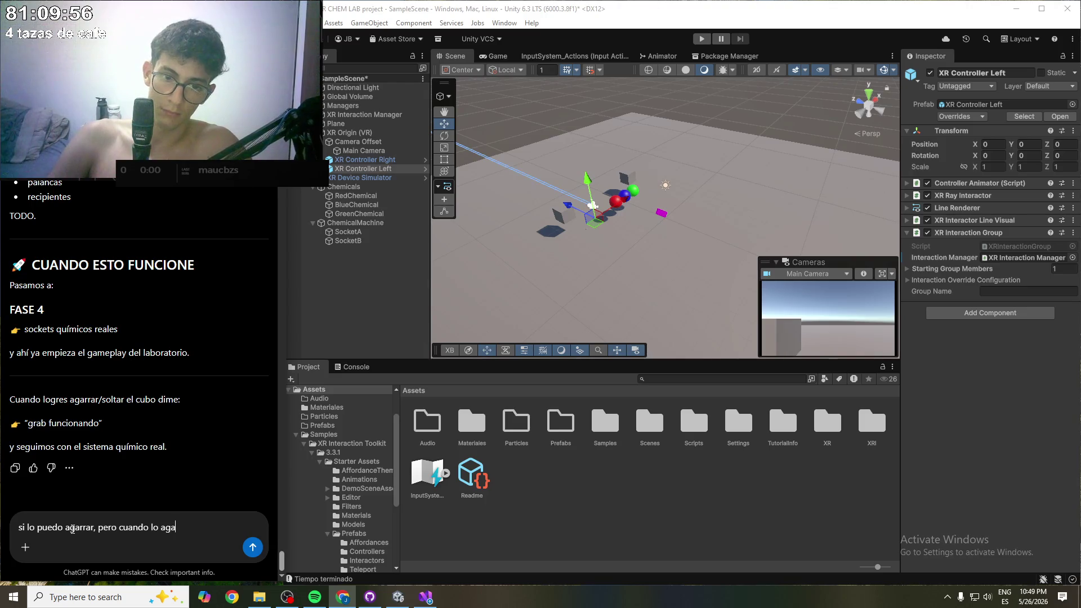
{"action": "type", "text": "rro s"}
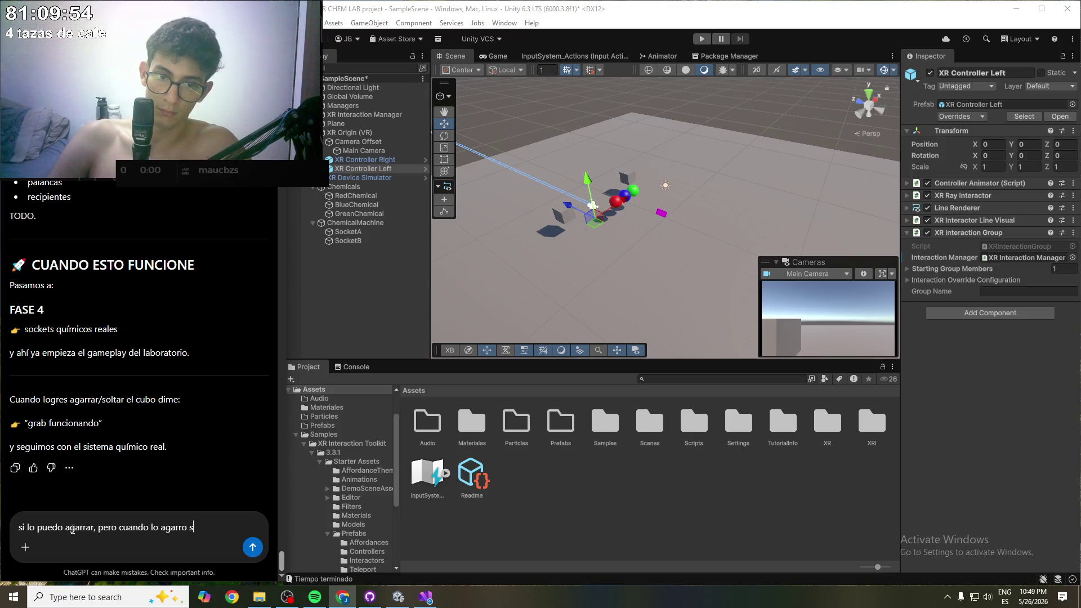
{"action": "key", "text": "ctrl+BackSpace"}
{"action": "type", "text": "\"\""}
{"action": "key", "text": "Left"}
{"action": "type", "text": "agarr"}
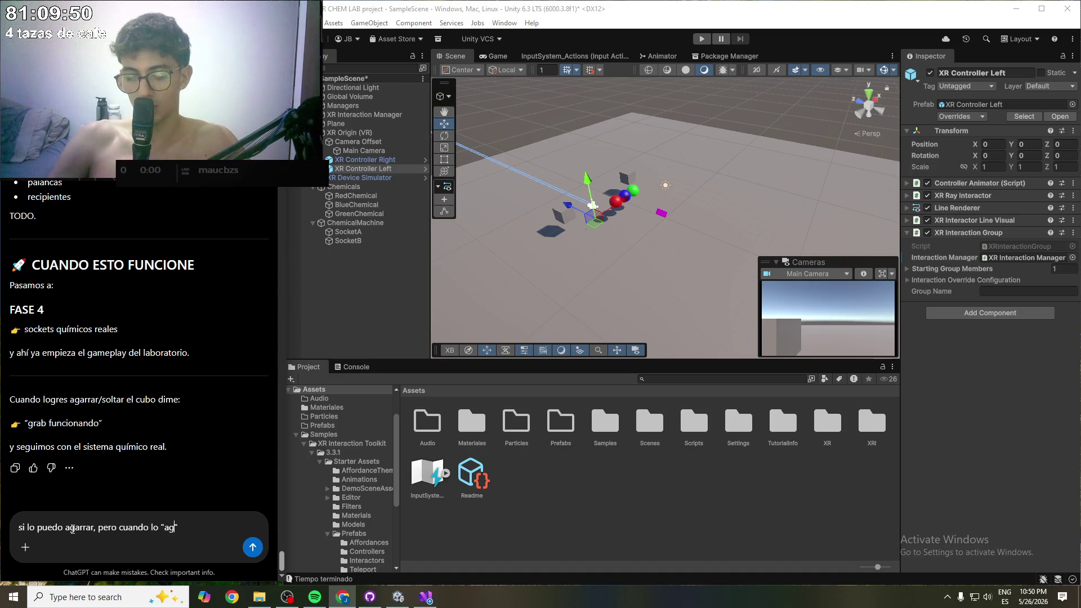
{"action": "type", "text": "o\" se"}
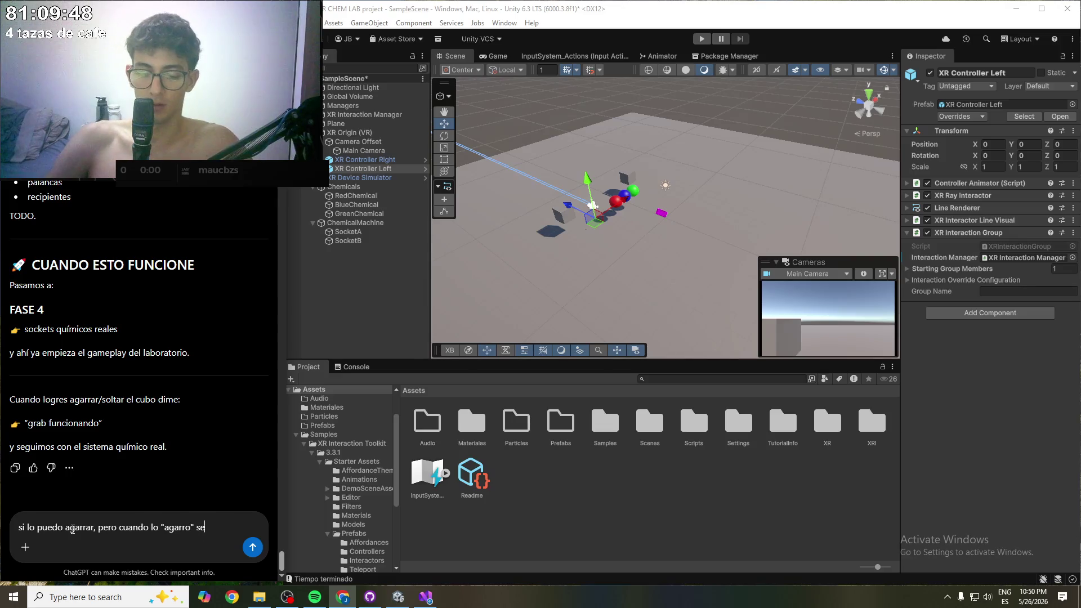
{"action": "type", "text": " pone encima"}
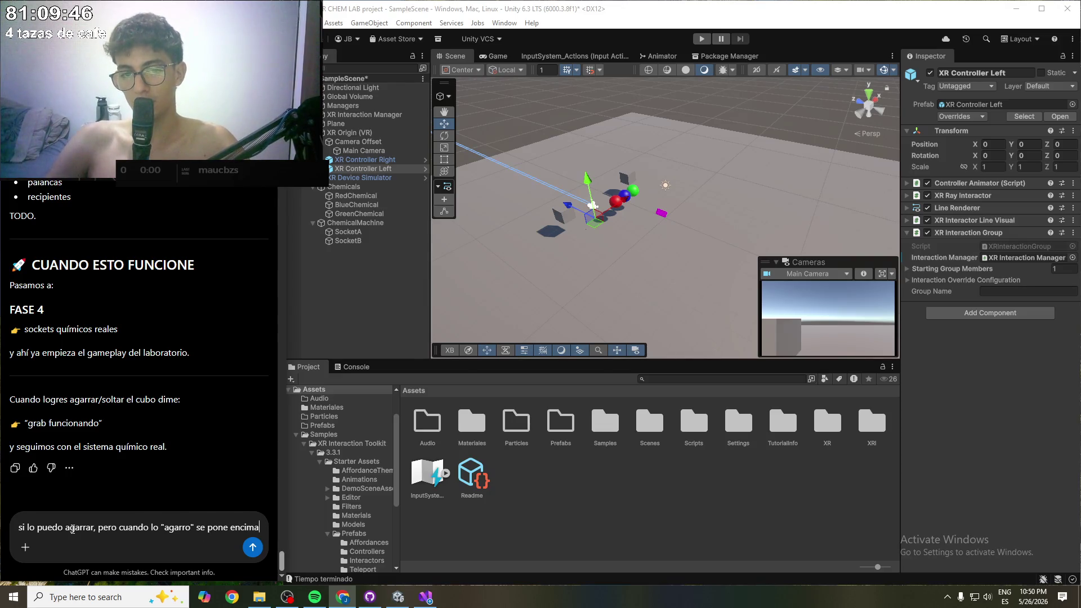
{"action": "type", "text": " mio, no como si est"}
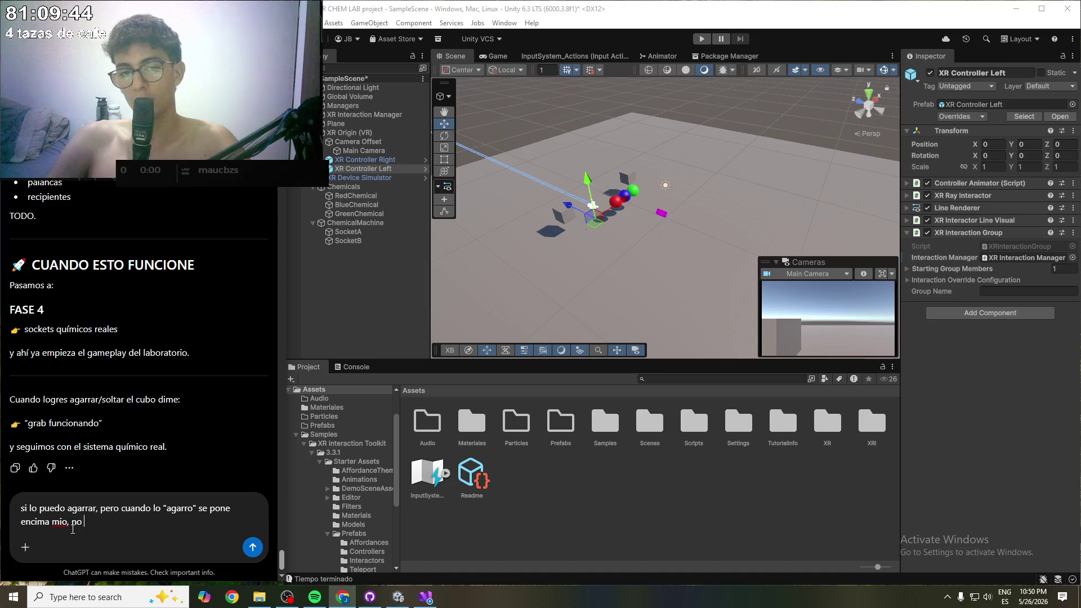
{"action": "type", "text": "uvie"}
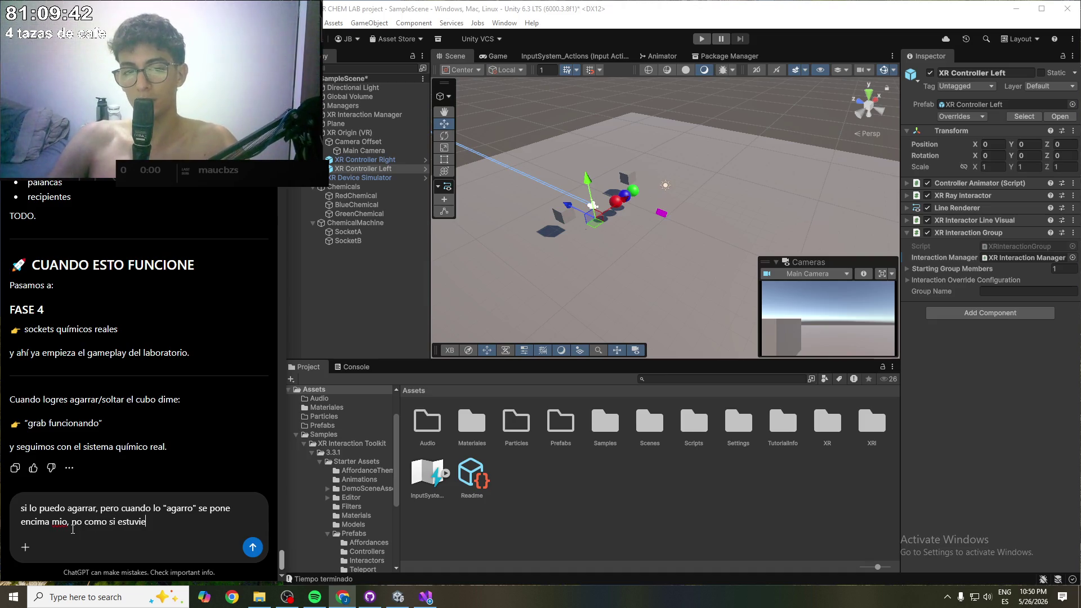
{"action": "type", "text": "se en mi ma"}
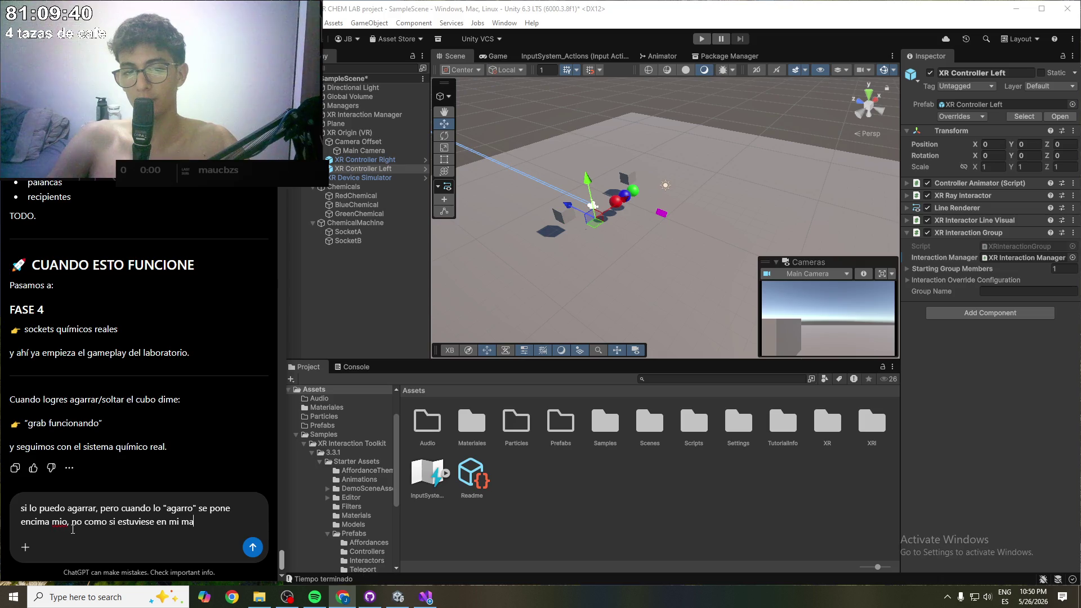
{"action": "type", "text": "no, es decir, "}
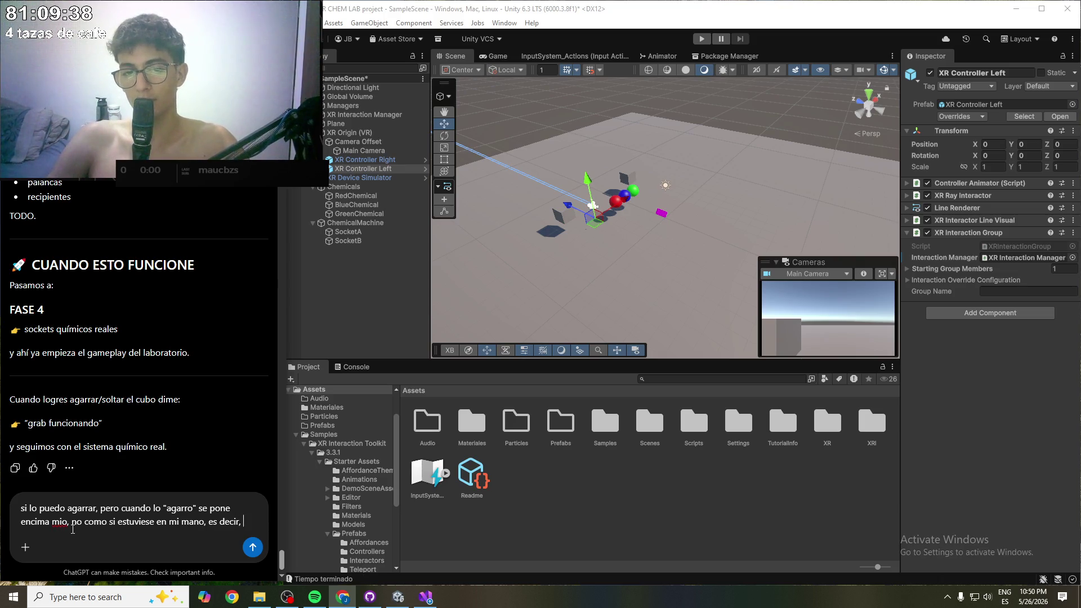
{"action": "type", "text": "no lo puedo ver"}
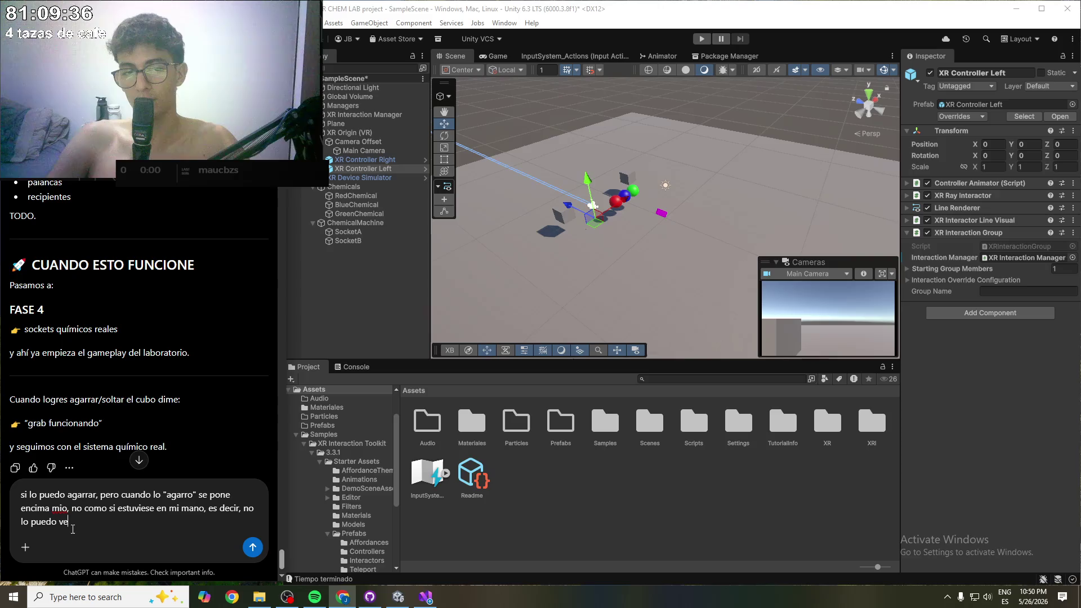
{"action": "key", "text": "Return"}
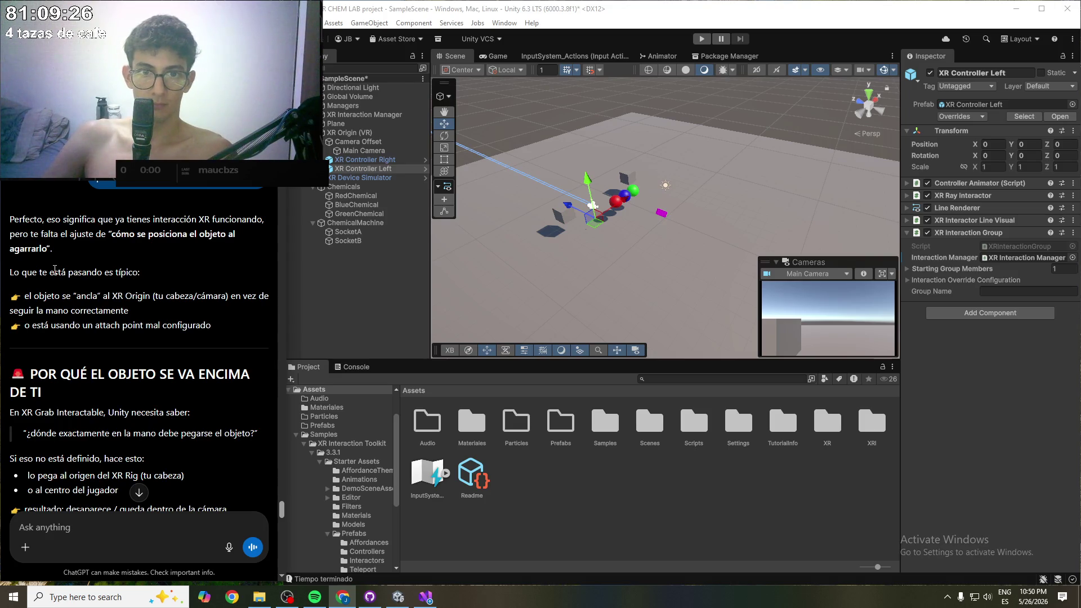
- Read ChatGPT's explanation of the XR Rig attach point, then reach 'SOLUCIÓN (3 pasos simples)' PASO 1
{"action": "left_click_drag", "start_coordinate": [56, 311], "coordinate": [132, 311]}
{"action": "left_click", "coordinate": [111, 335]}
{"action": "left_click_drag", "start_coordinate": [69, 325], "coordinate": [161, 325]}
{"action": "left_click", "coordinate": [162, 325]}
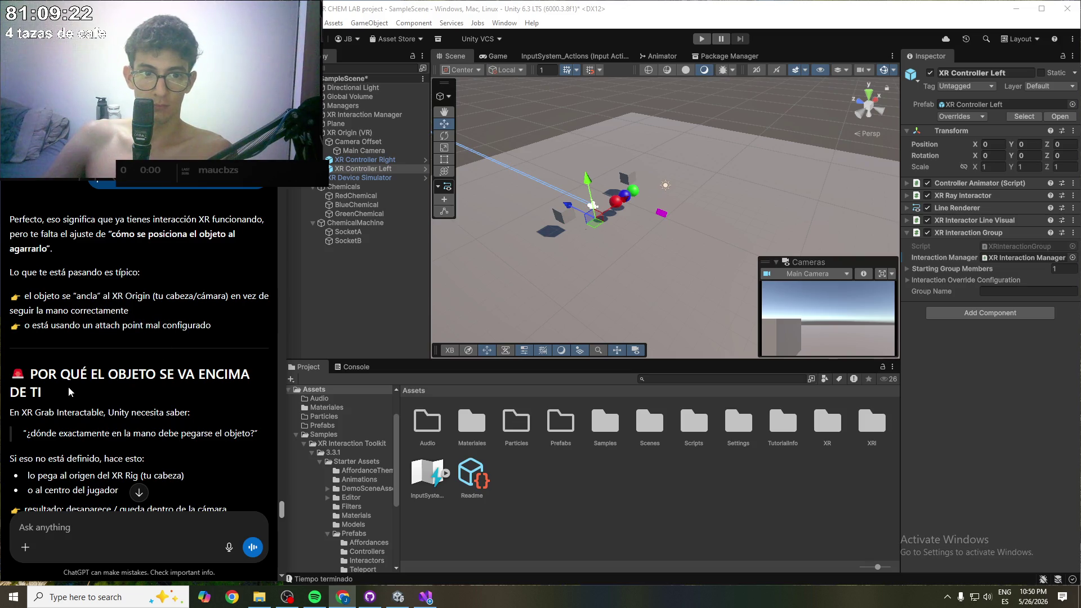
{"action": "left_click_drag", "start_coordinate": [59, 413], "coordinate": [145, 412]}
{"action": "left_click", "coordinate": [190, 411]}
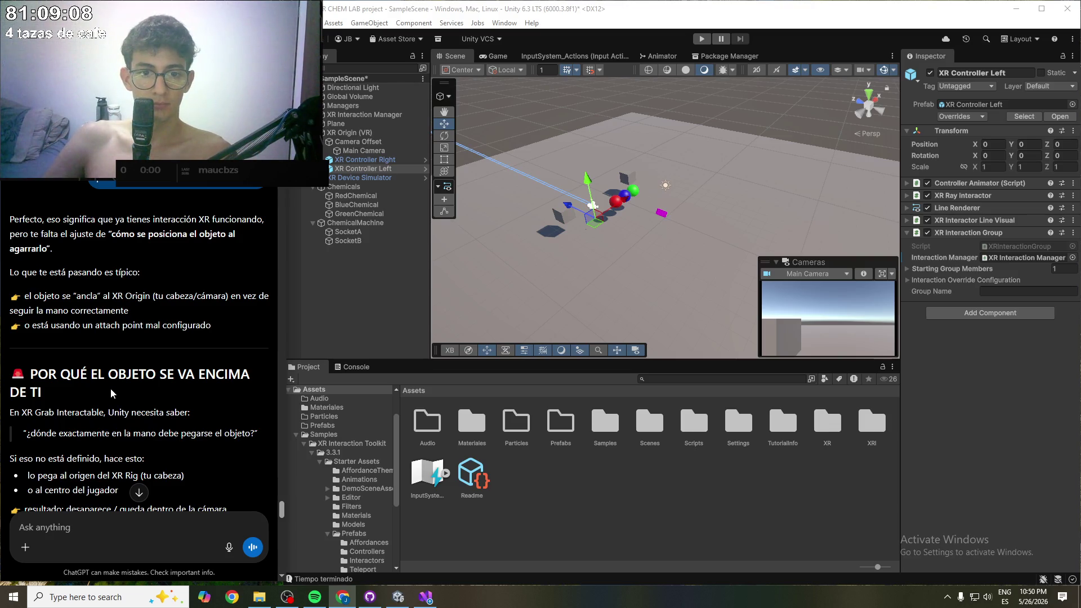
{"action": "scroll", "coordinate": [111, 387], "scroll_direction": "down", "scroll_amount": 1}
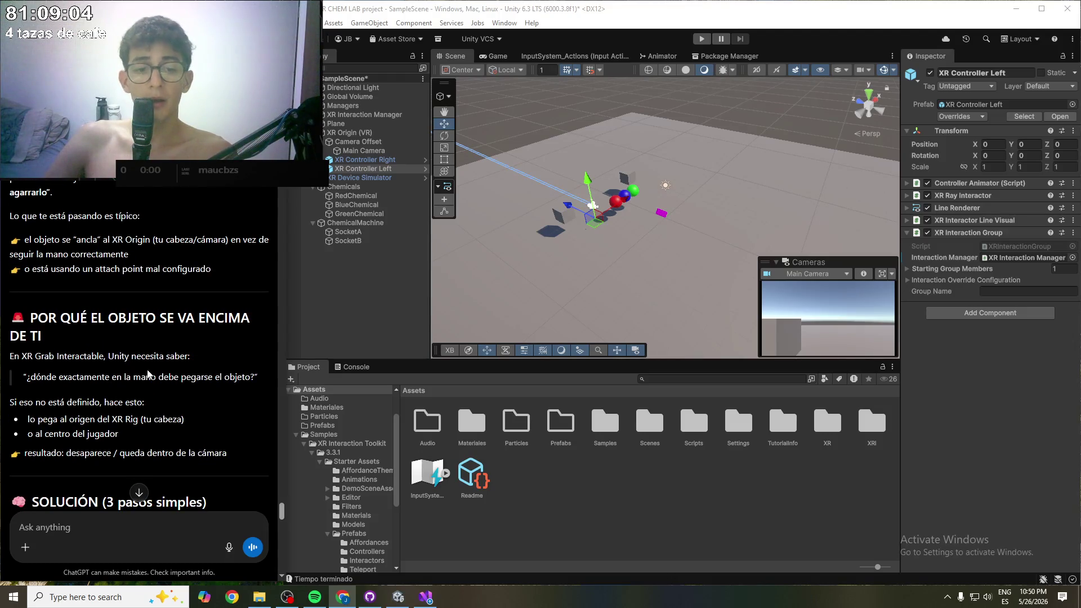
{"action": "scroll", "coordinate": [148, 374], "scroll_direction": "down", "scroll_amount": 3}
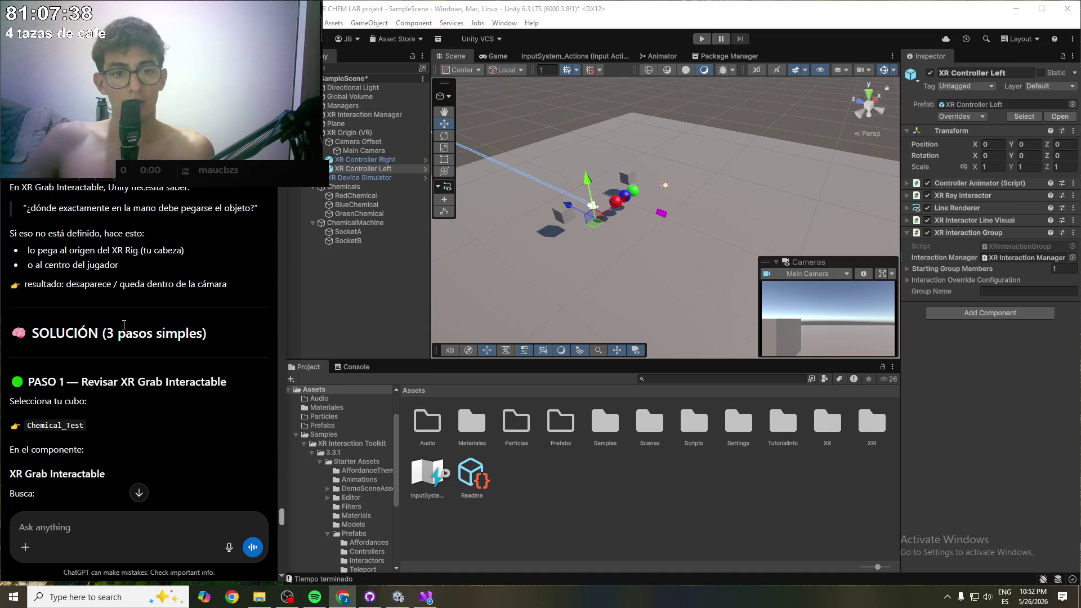
- Select RedChemical to see its XR Grab Interactable with an empty Attach Transform
{"action": "scroll", "coordinate": [112, 305], "scroll_direction": "up", "scroll_amount": 2}
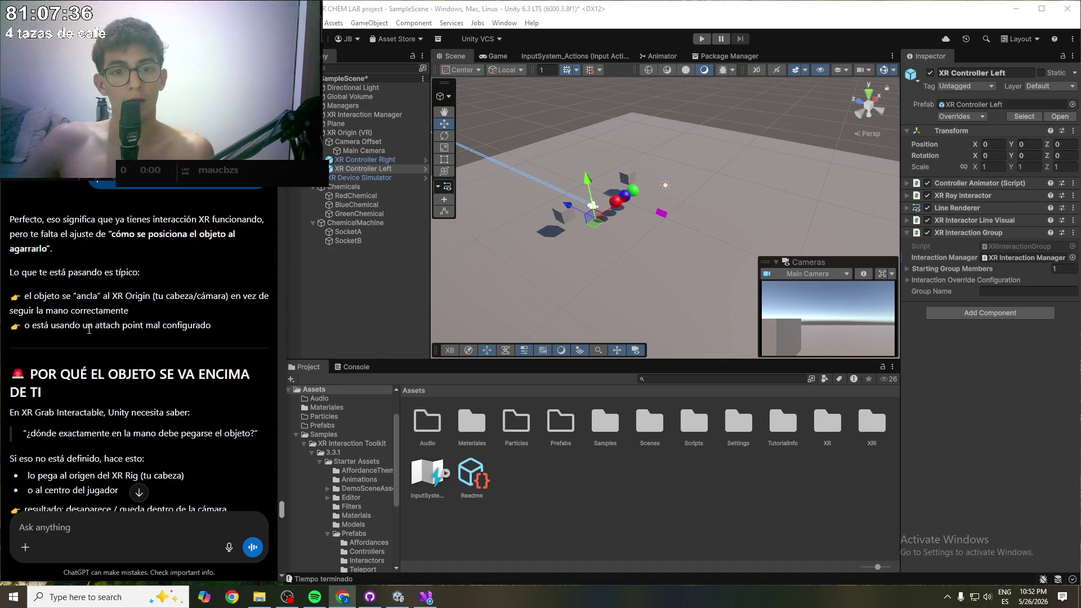
{"action": "scroll", "coordinate": [88, 328], "scroll_direction": "down", "scroll_amount": 5}
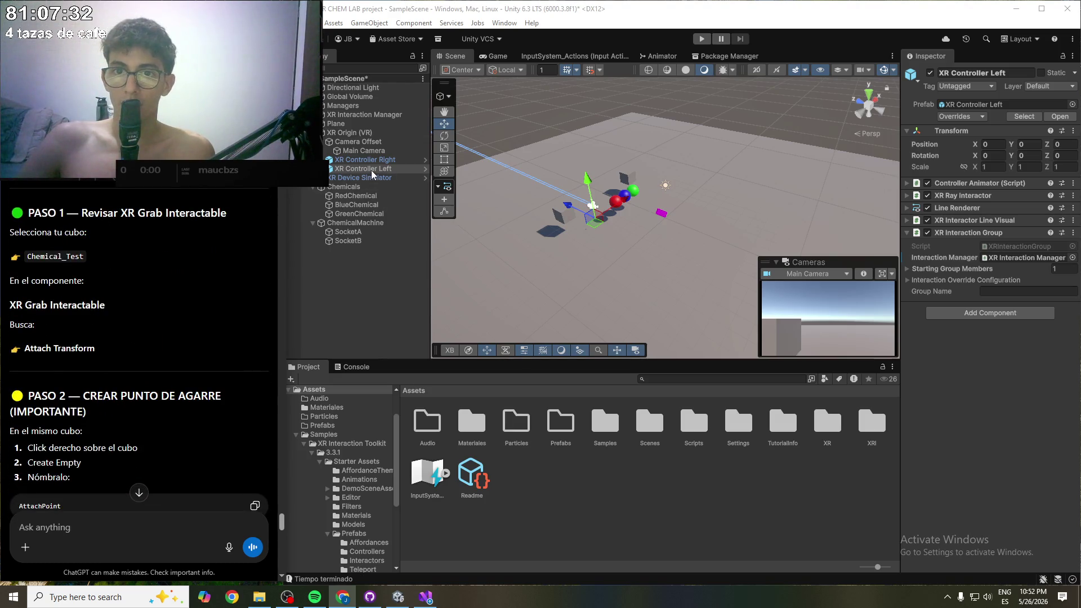
{"action": "left_click", "coordinate": [373, 197]}
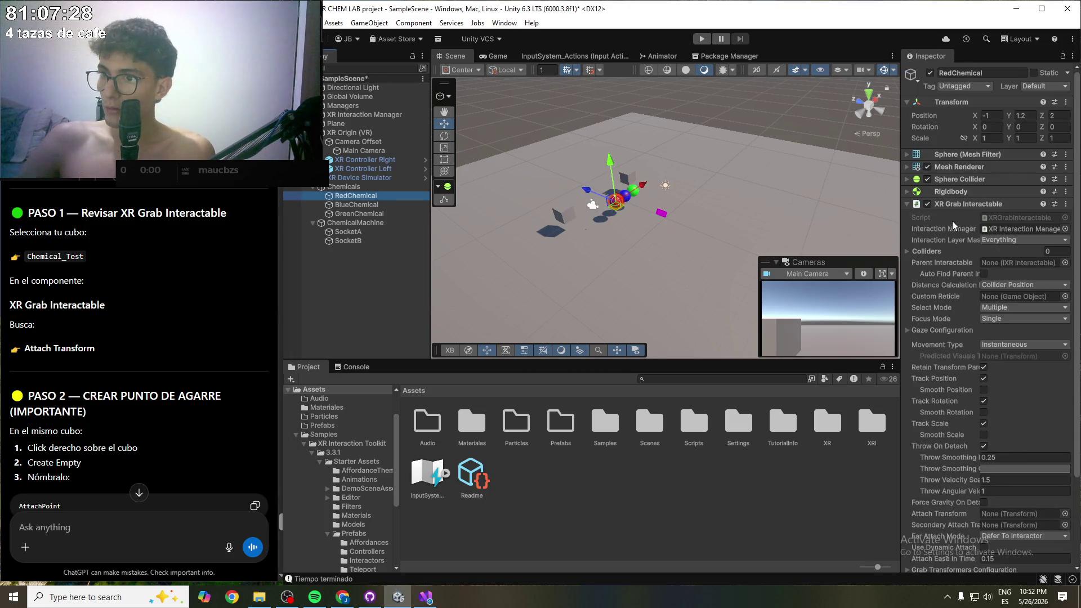
- Follow ChatGPT's reply through PASO 2 and 3 on assigning AttachPoint to Attach Transform
{"action": "scroll", "coordinate": [970, 344], "scroll_direction": "down", "scroll_amount": 2}
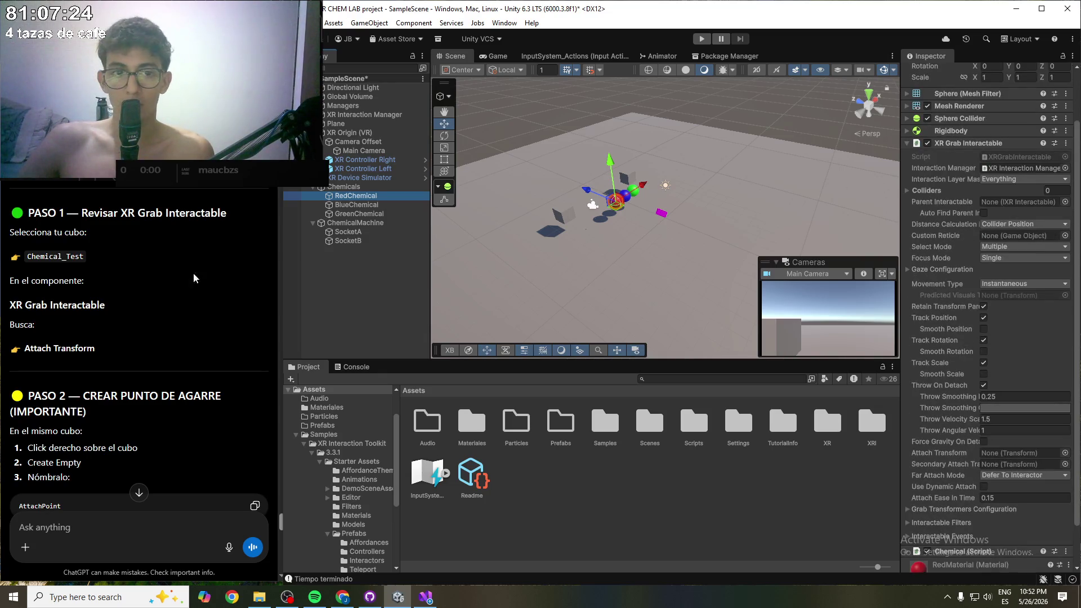
{"action": "scroll", "coordinate": [171, 293], "scroll_direction": "down", "scroll_amount": 1}
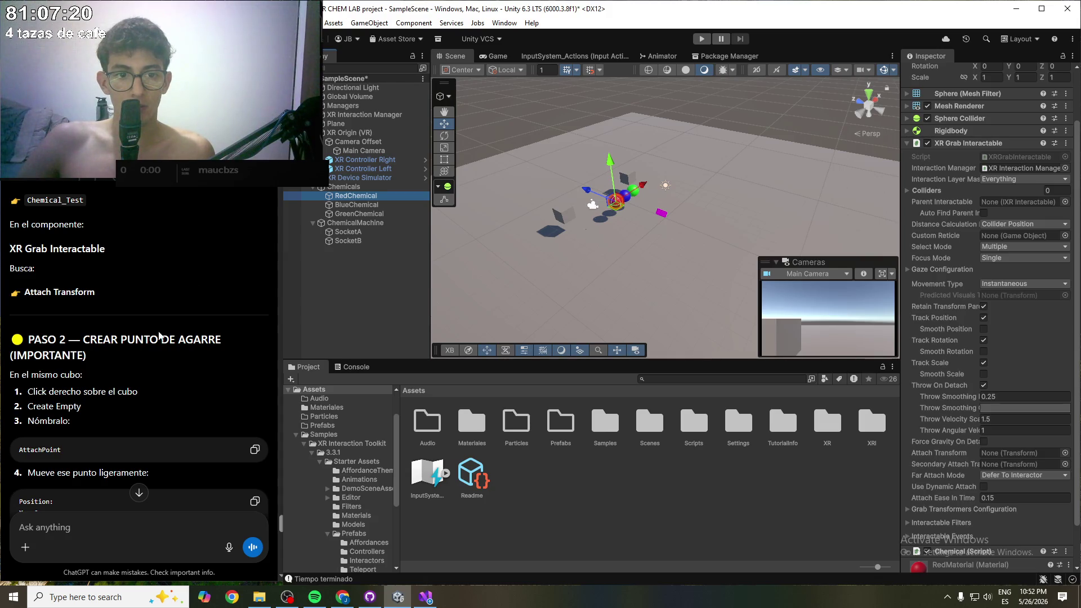
{"action": "scroll", "coordinate": [138, 379], "scroll_direction": "down", "scroll_amount": 1}
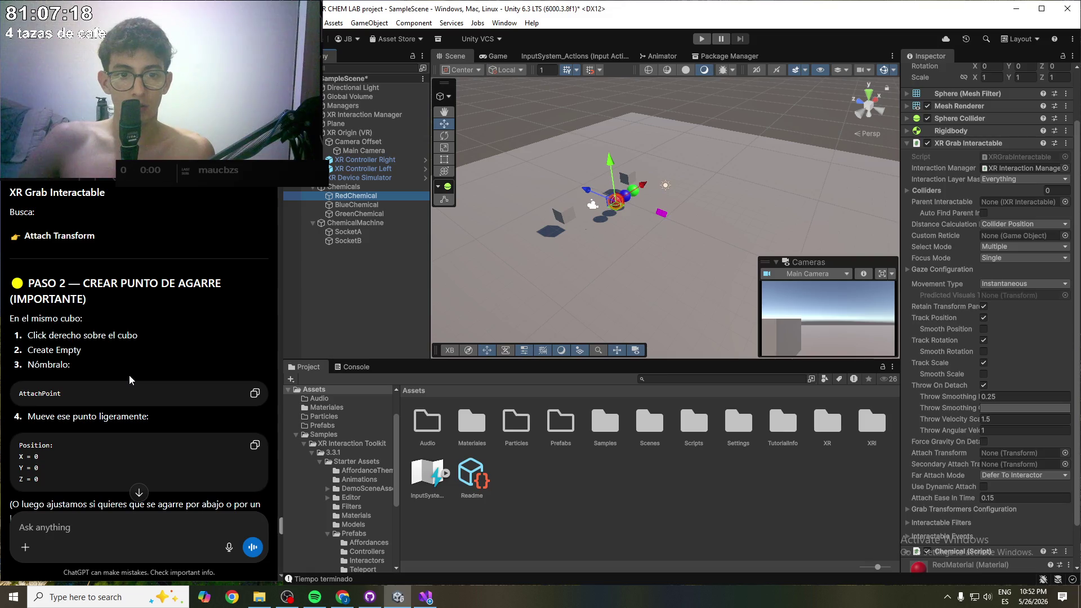
{"action": "scroll", "coordinate": [129, 375], "scroll_direction": "down", "scroll_amount": 1}
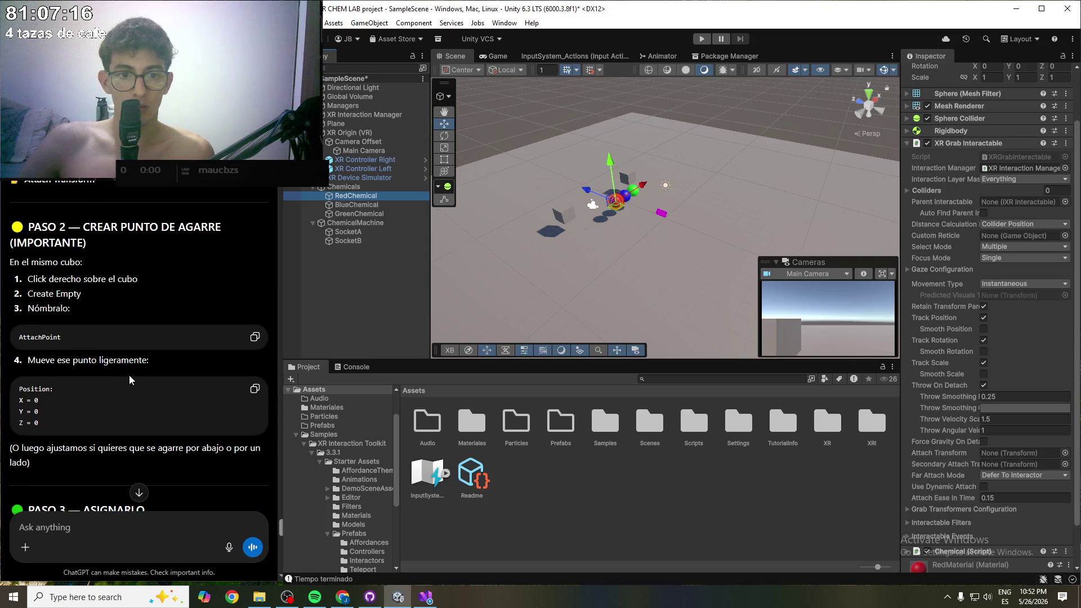
{"action": "scroll", "coordinate": [130, 375], "scroll_direction": "down", "scroll_amount": 1}
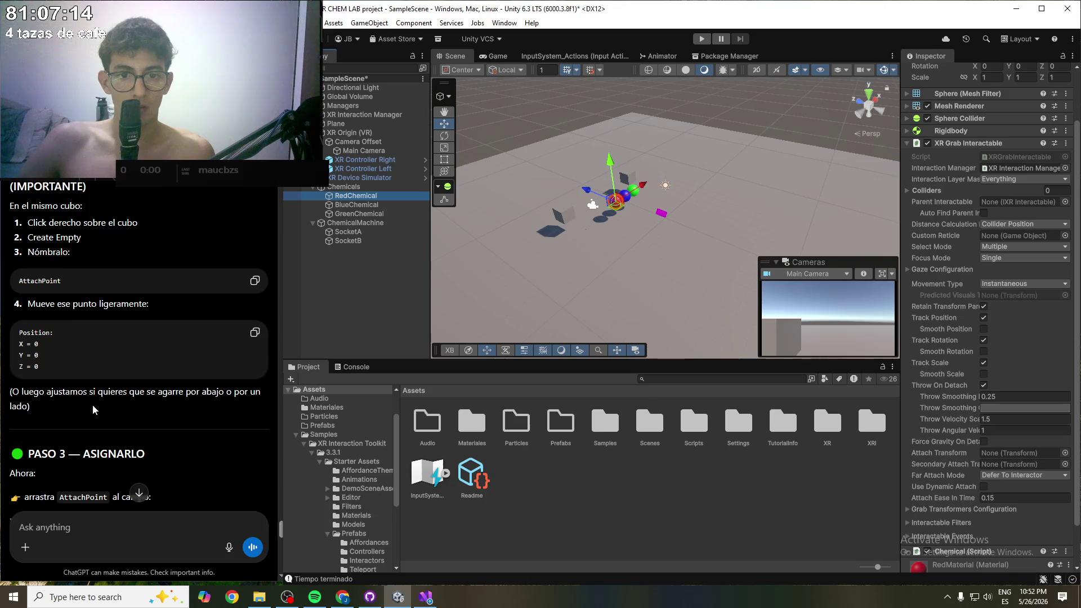
{"action": "scroll", "coordinate": [93, 404], "scroll_direction": "down", "scroll_amount": 1}
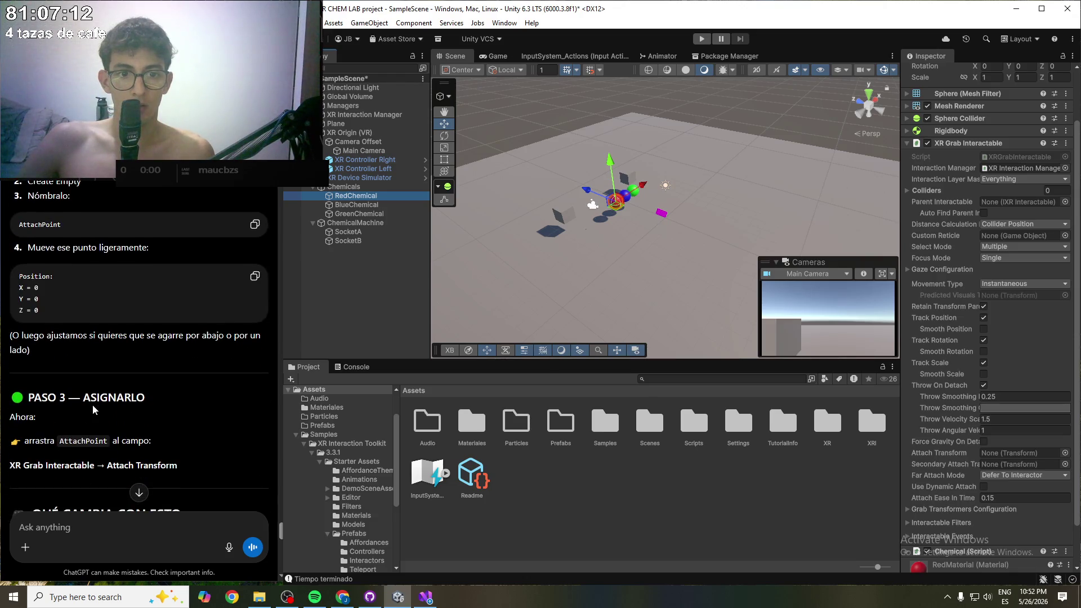
{"action": "scroll", "coordinate": [92, 404], "scroll_direction": "down", "scroll_amount": 1}
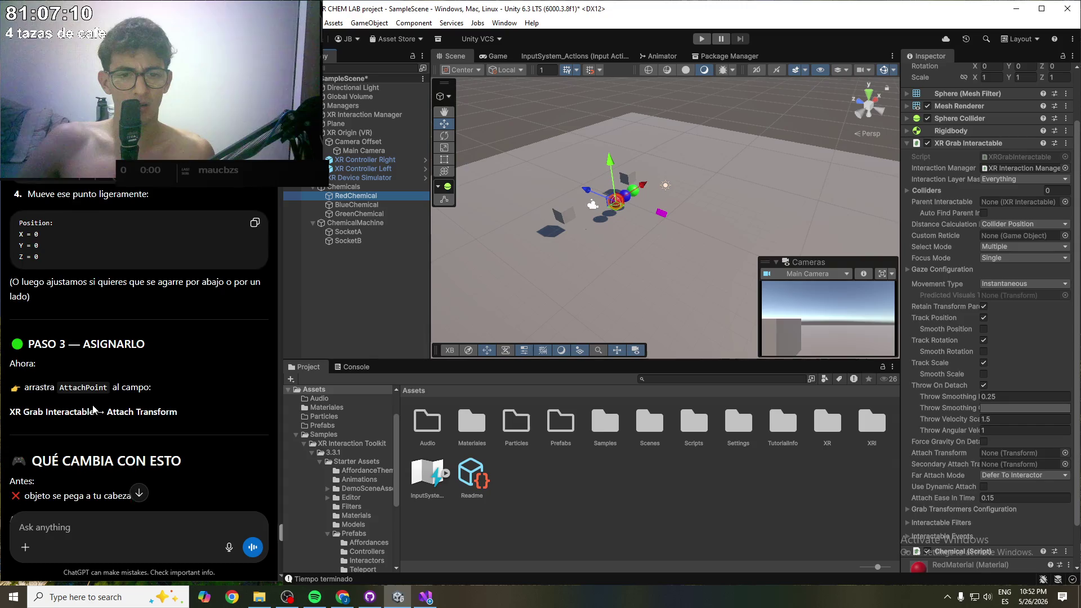
{"action": "scroll", "coordinate": [191, 402], "scroll_direction": "down", "scroll_amount": 1}
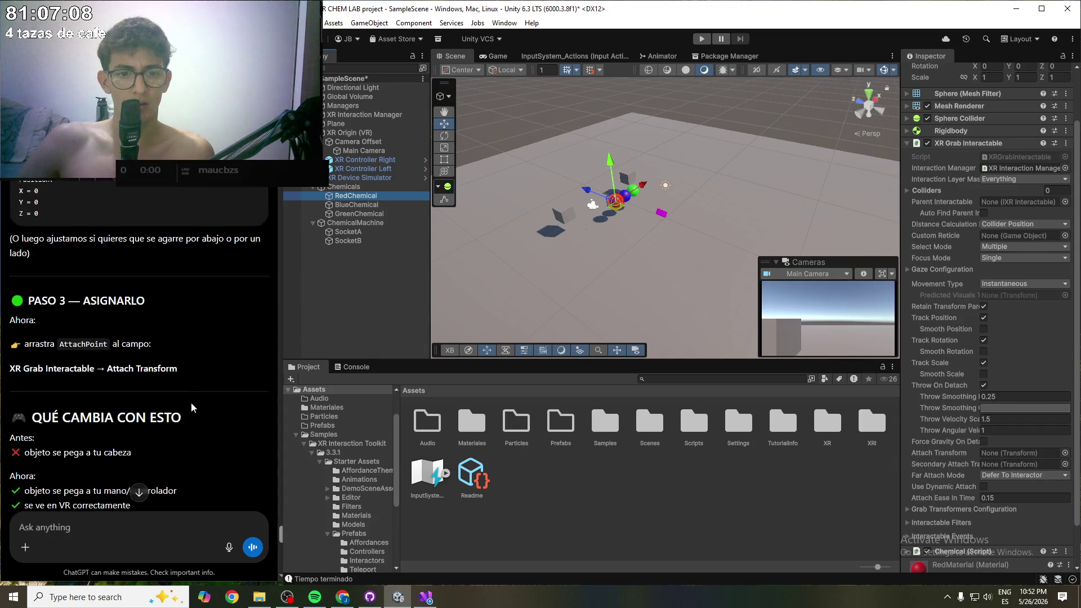
{"action": "scroll", "coordinate": [191, 402], "scroll_direction": "down", "scroll_amount": 1}
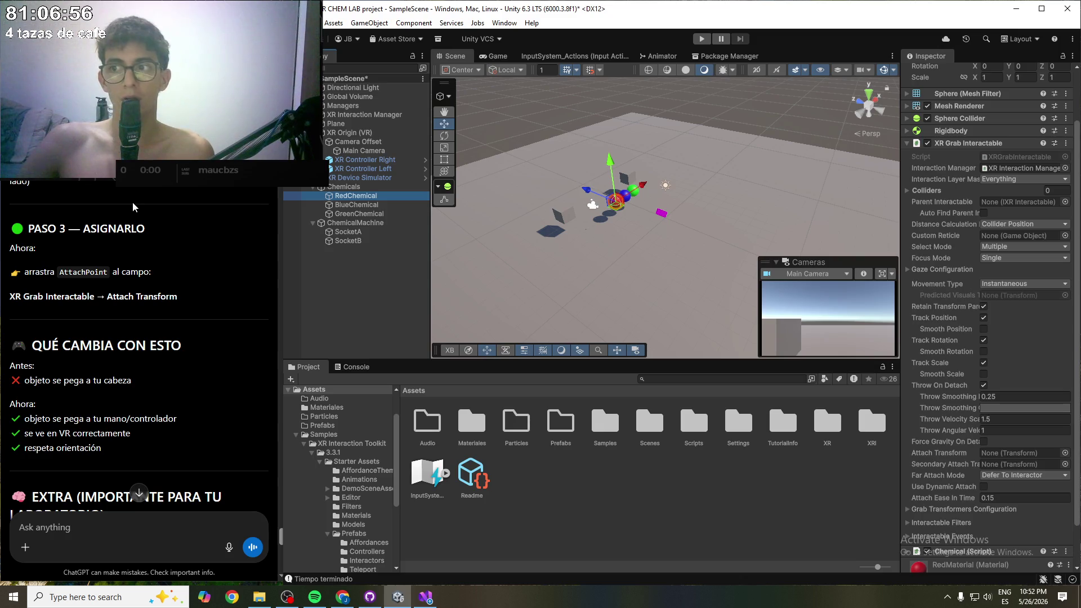
- Set XR Controller Right's Position X to 0.5 and XR Controller Left's to -0.5
{"action": "left_click", "coordinate": [367, 159]}
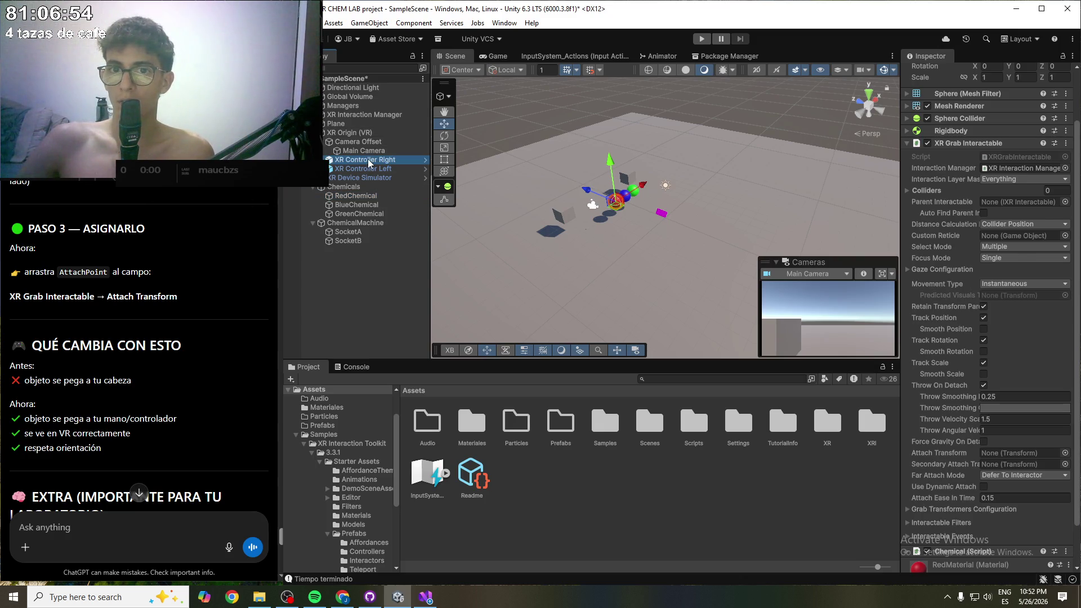
{"action": "left_click", "coordinate": [364, 196]}
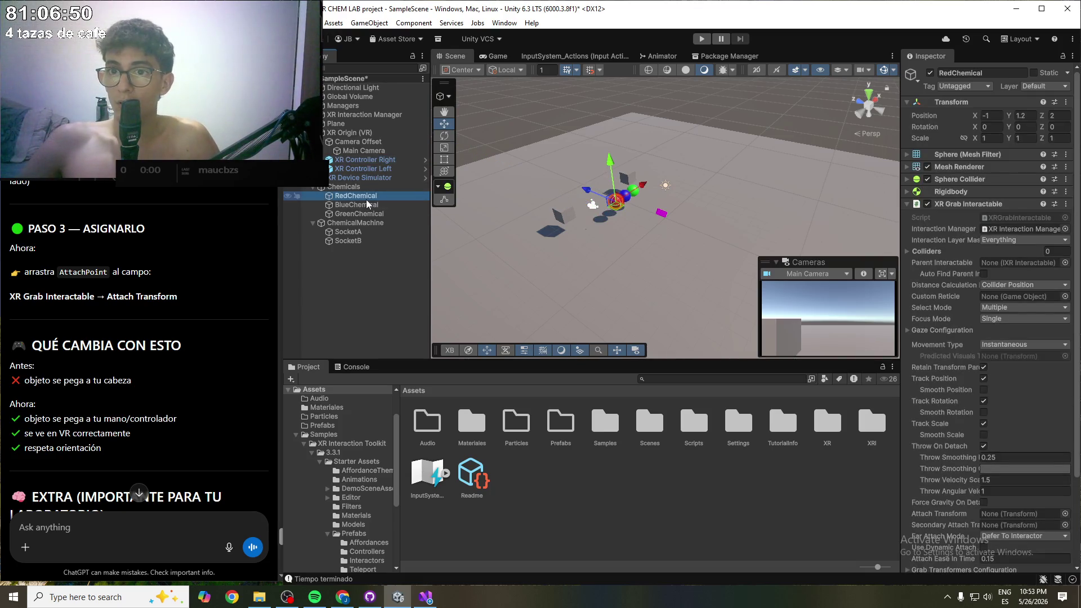
{"action": "left_click", "coordinate": [369, 159]}
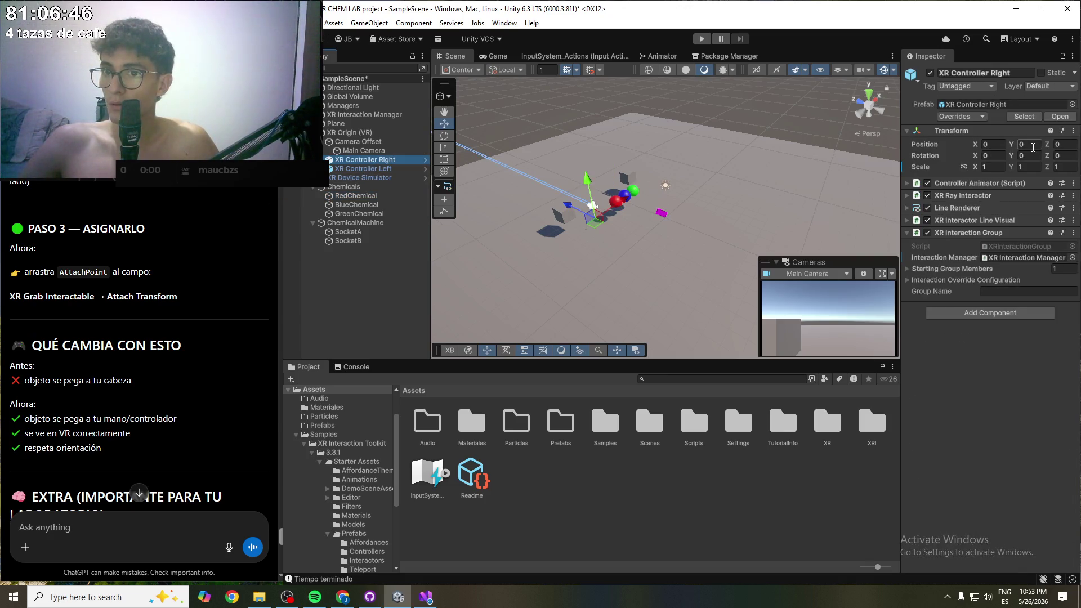
{"action": "left_click", "coordinate": [1001, 147]}
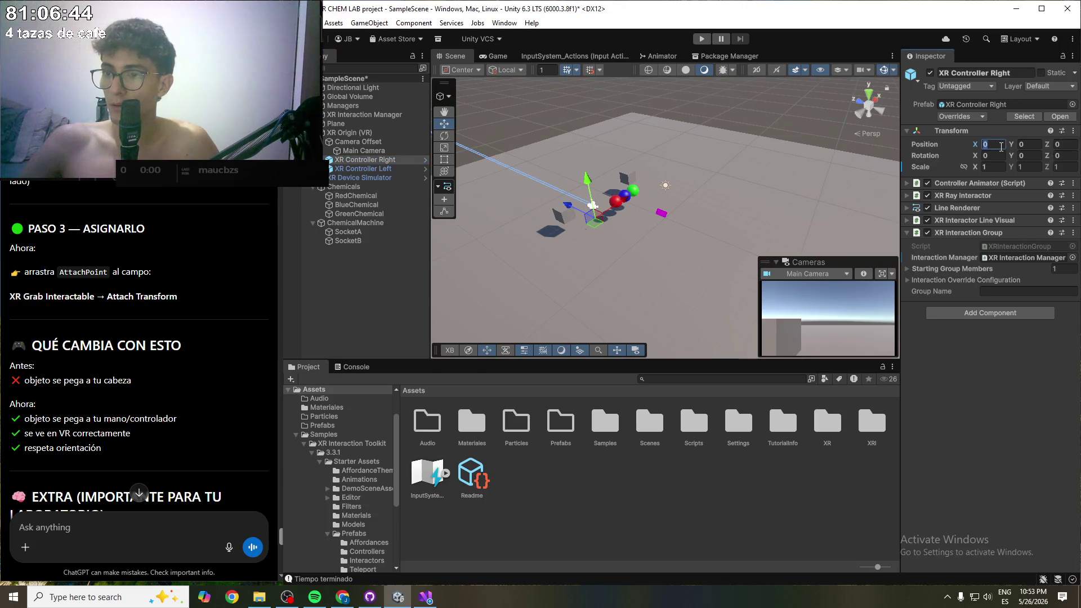
{"action": "type", "text": "0.5"}
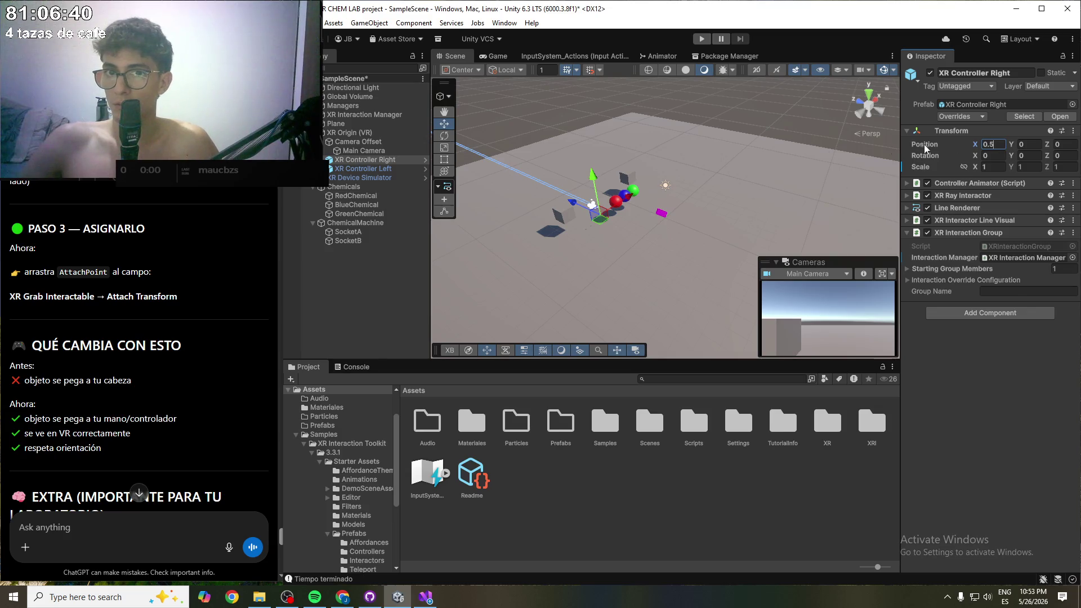
{"action": "left_click", "coordinate": [386, 169]}
{"action": "left_click", "coordinate": [1002, 146]}
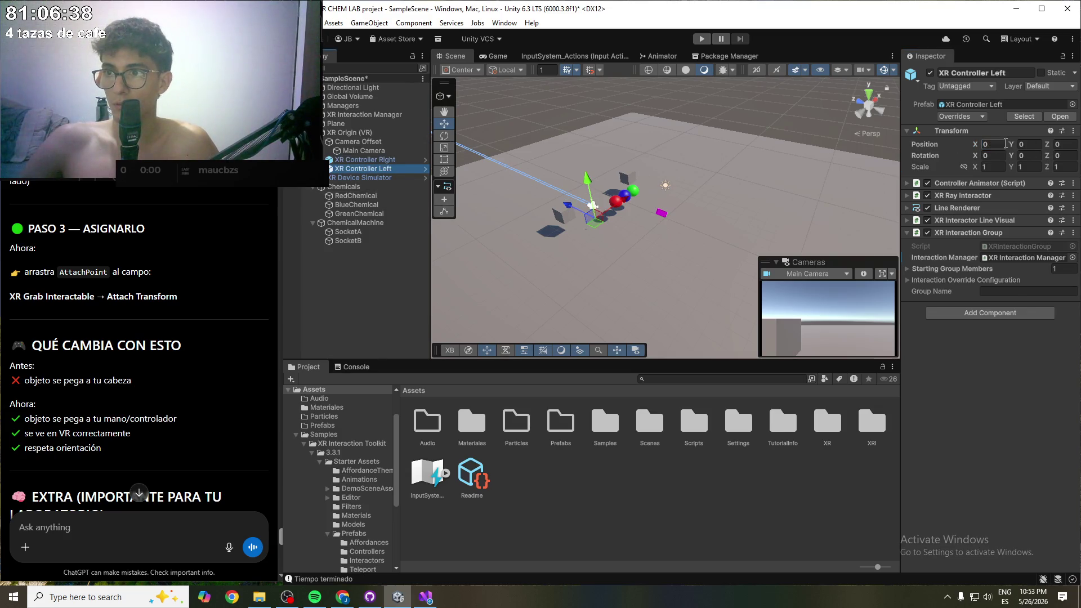
{"action": "type", "text": "-0.5"}
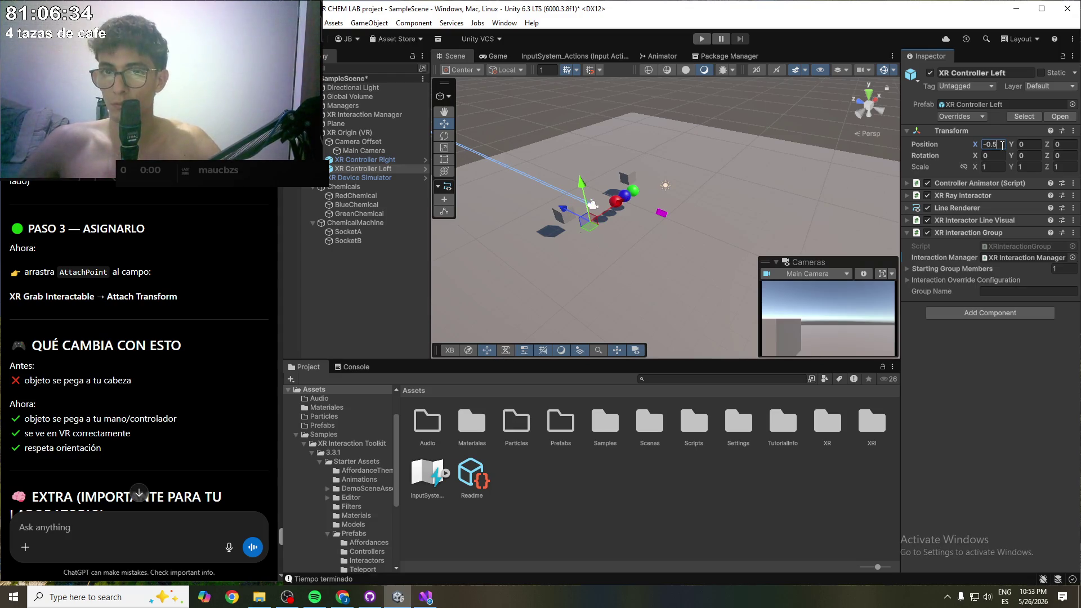
{"action": "left_click", "coordinate": [1033, 395]}
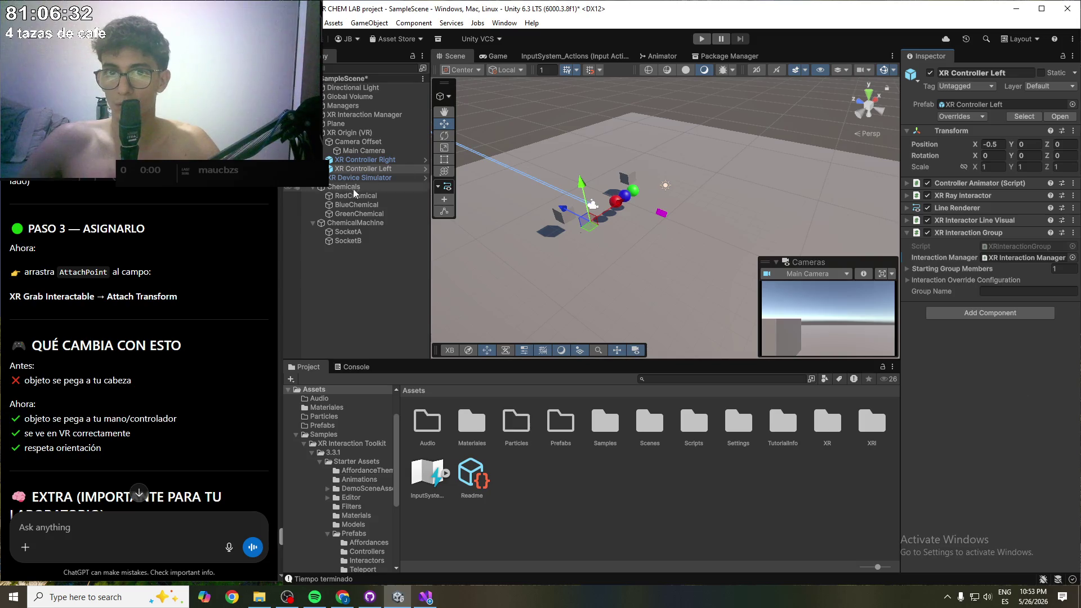
{"action": "left_click", "coordinate": [367, 197]}
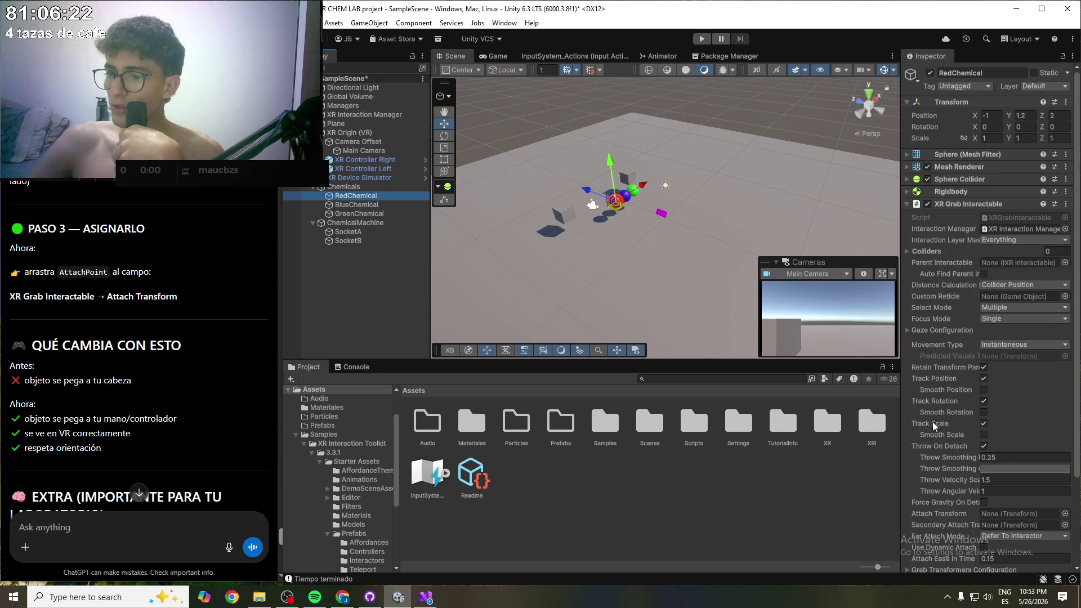
- On RedChemical and BlueChemical, set Attach Transform to XR Controller Right and Secondary to XR Controller Left
{"action": "scroll", "coordinate": [934, 422], "scroll_direction": "down", "scroll_amount": 1}
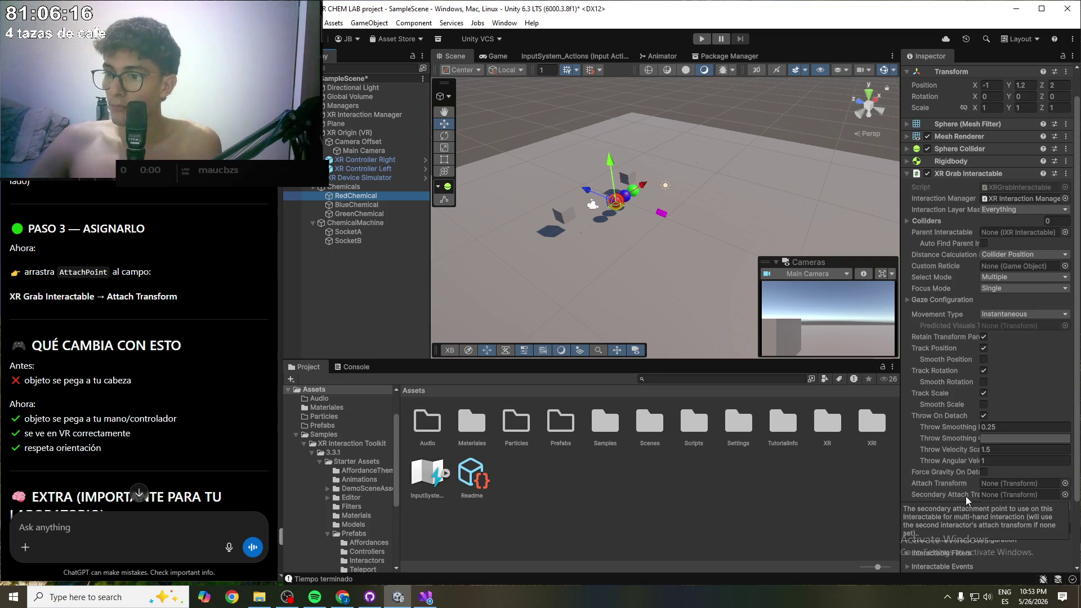
{"action": "mouse_move", "coordinate": [370, 159]}
{"action": "left_mouse_down"}
{"action": "mouse_move", "coordinate": [864, 314]}
{"action": "mouse_move", "coordinate": [1030, 489]}
{"action": "left_mouse_up"}
{"action": "left_click_drag", "start_coordinate": [347, 170], "coordinate": [1046, 495]}
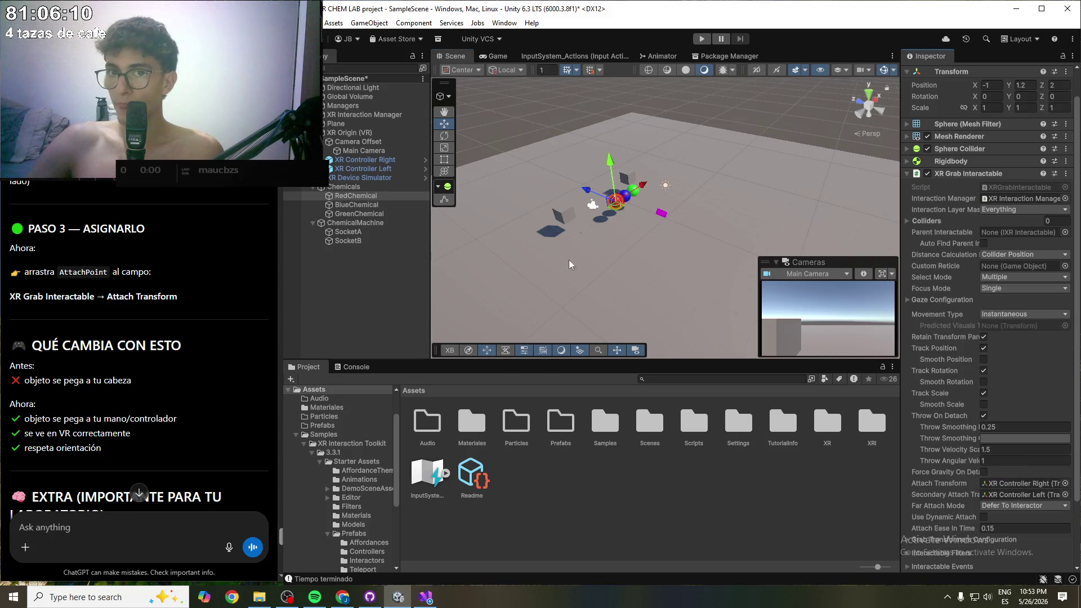
{"action": "left_click", "coordinate": [368, 206]}
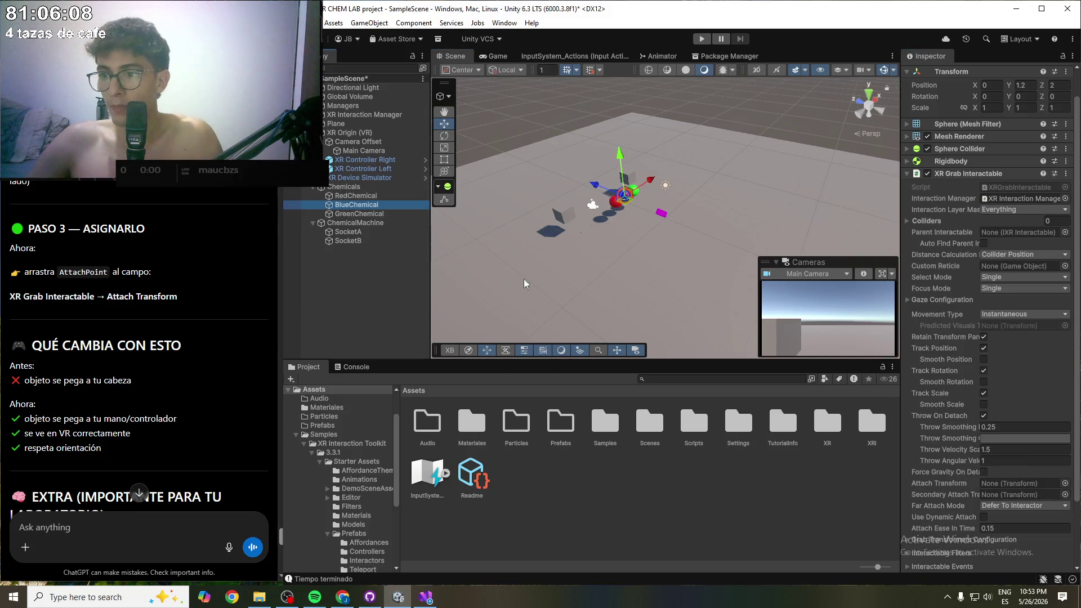
{"action": "left_click_drag", "start_coordinate": [365, 160], "coordinate": [1014, 483]}
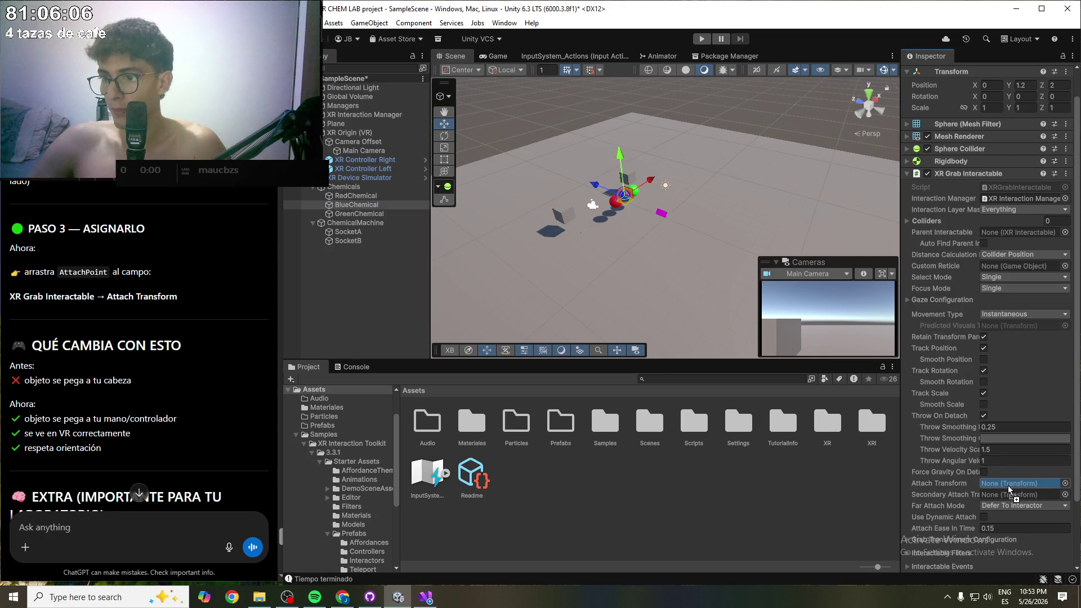
{"action": "left_click", "coordinate": [367, 170]}
{"action": "mouse_move", "coordinate": [367, 170]}
{"action": "left_mouse_down"}
{"action": "mouse_move", "coordinate": [973, 460]}
{"action": "mouse_move", "coordinate": [1016, 494]}
{"action": "left_mouse_up"}
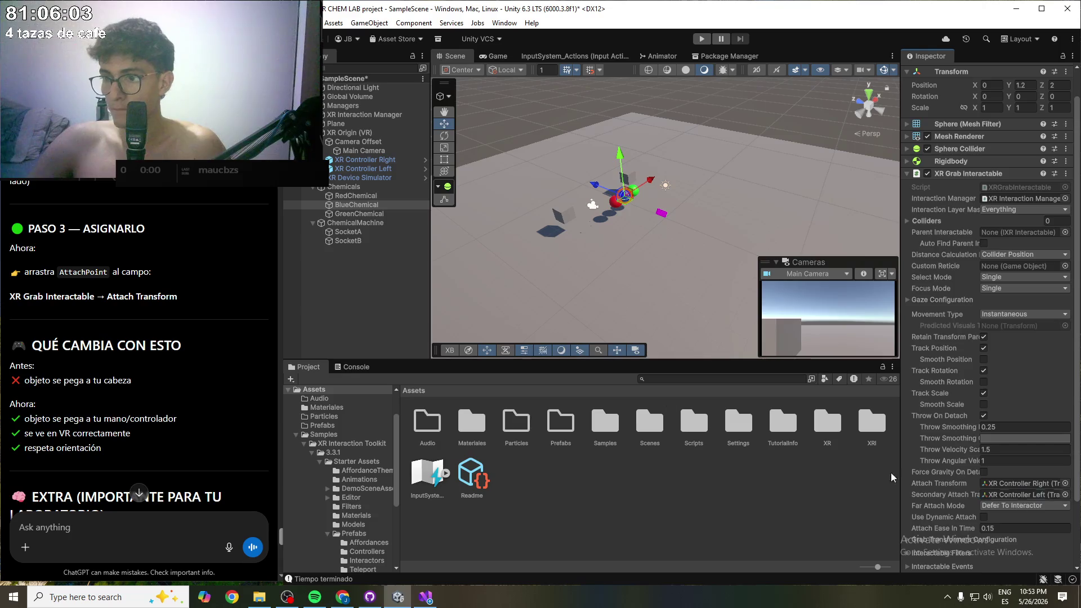
- Give GreenChemical the same right/left controller attach transforms and save the scene
{"action": "left_click", "coordinate": [366, 214]}
{"action": "left_click", "coordinate": [373, 161]}
{"action": "mouse_move", "coordinate": [374, 160]}
{"action": "left_mouse_down"}
{"action": "mouse_move", "coordinate": [972, 430]}
{"action": "mouse_move", "coordinate": [1013, 484]}
{"action": "left_mouse_up"}
{"action": "mouse_move", "coordinate": [360, 168]}
{"action": "left_mouse_down"}
{"action": "mouse_move", "coordinate": [471, 194]}
{"action": "mouse_move", "coordinate": [1012, 476]}
{"action": "mouse_move", "coordinate": [1019, 496]}
{"action": "left_mouse_up"}
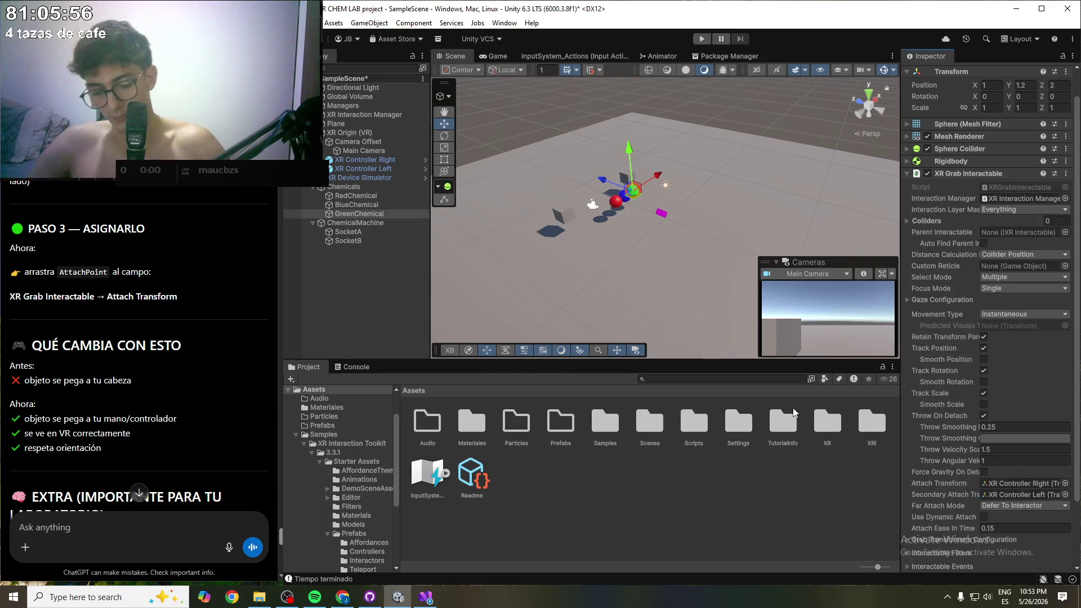
{"action": "key", "text": "ctrl+s"}
- Select the floor Plane and enter play mode
{"action": "scroll", "coordinate": [203, 234], "scroll_direction": "down", "scroll_amount": 4}
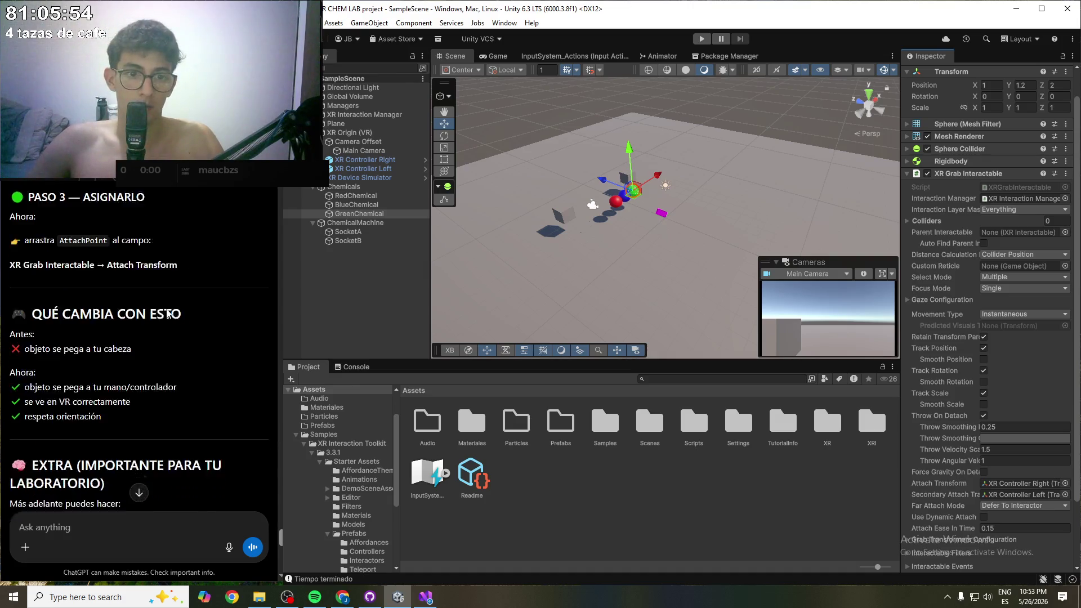
{"action": "scroll", "coordinate": [71, 278], "scroll_direction": "down", "scroll_amount": 9}
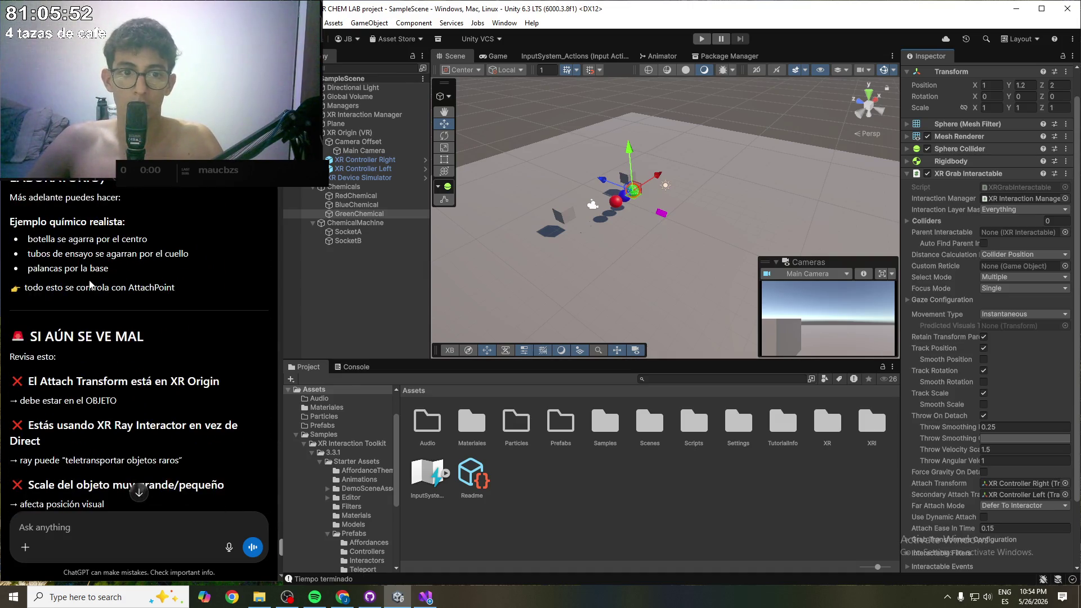
{"action": "scroll", "coordinate": [92, 278], "scroll_direction": "down", "scroll_amount": 3}
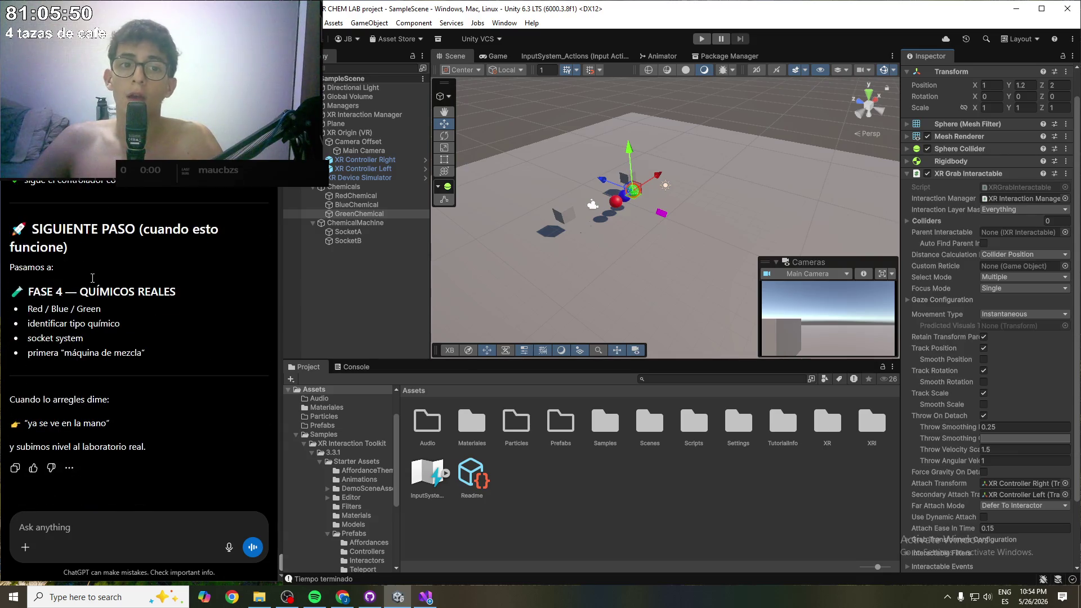
{"action": "left_click", "coordinate": [640, 241]}
{"action": "left_click", "coordinate": [701, 39]}
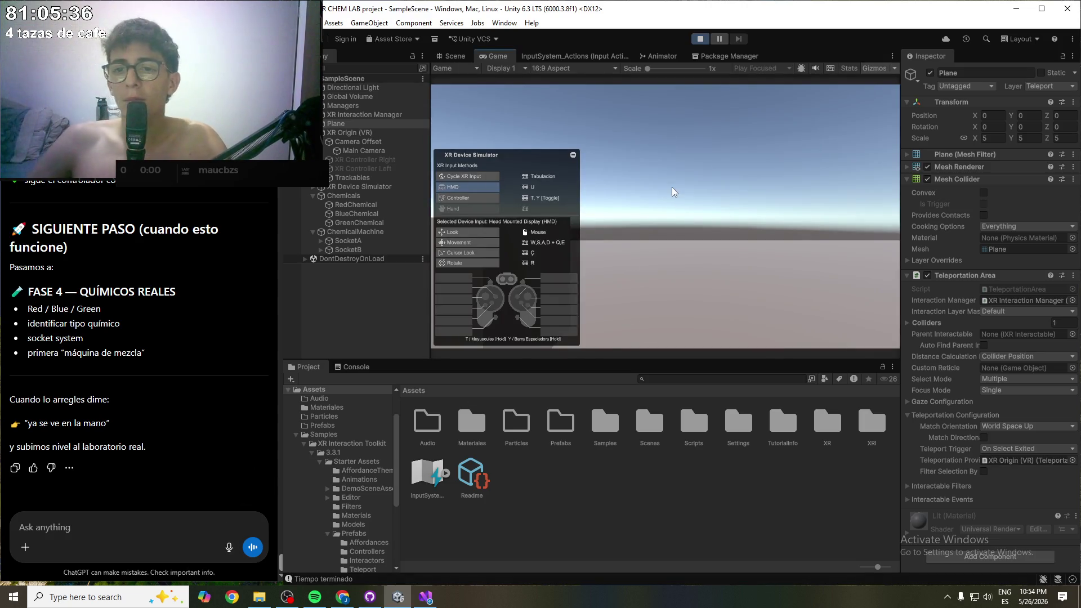
- Walk the simulated headset forward and grab the red sphere with the left controller
{"action": "key", "text": "w"}
{"action": "mouse_move", "coordinate": [796, 246]}
{"action": "left_mouse_down"}
{"action": "mouse_move", "coordinate": [816, 280]}
{"action": "mouse_move", "coordinate": [857, 269]}
{"action": "mouse_move", "coordinate": [848, 266]}
{"action": "left_mouse_up"}
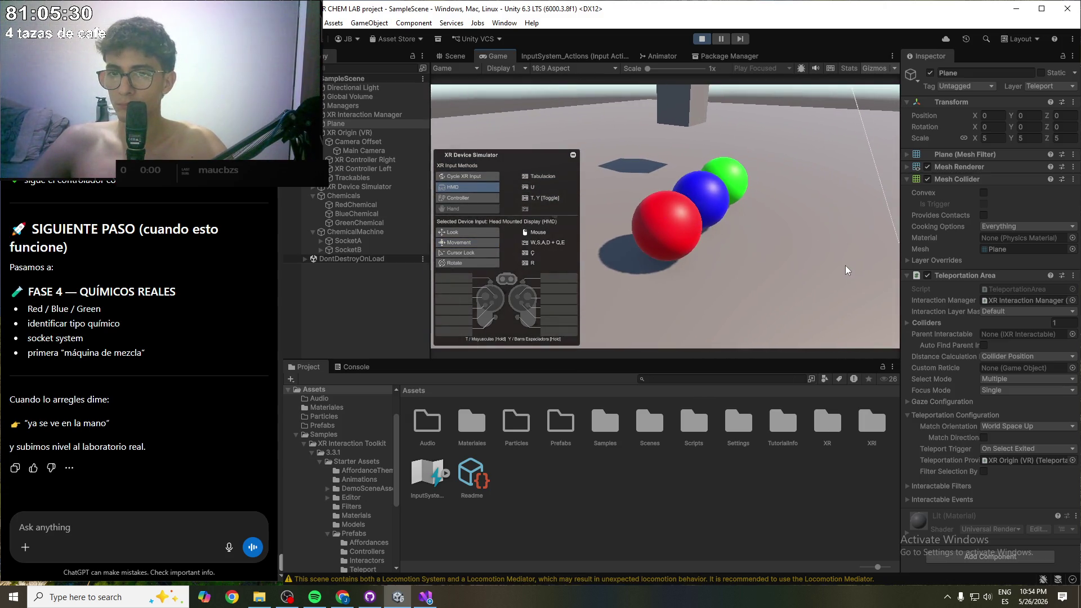
{"action": "key", "text": "t"}
{"action": "key", "text": "g"}
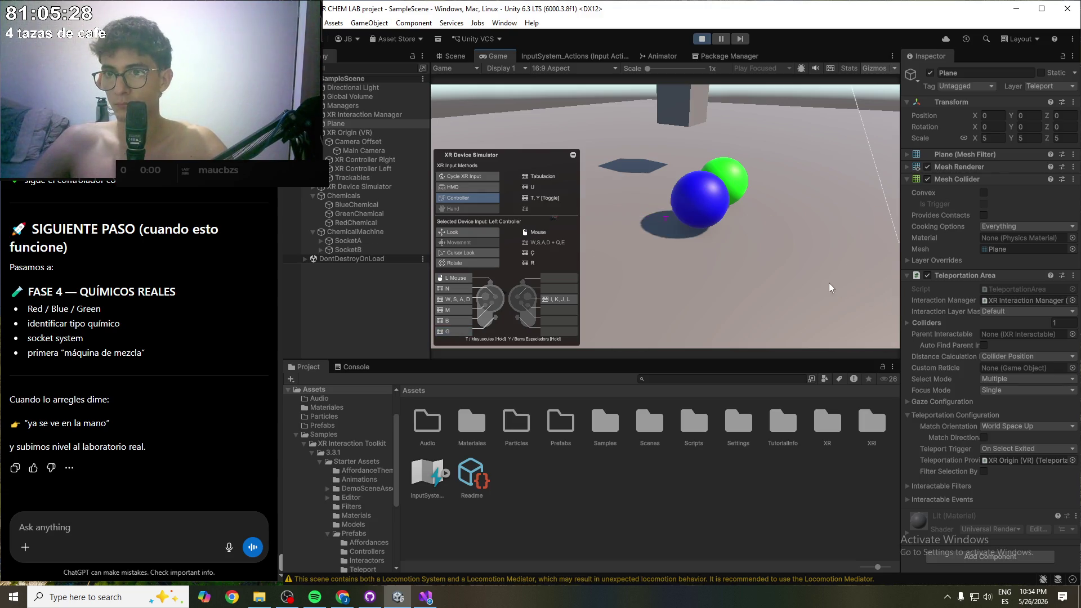
{"action": "key", "text": "w"}
{"action": "key", "text": "u"}
{"action": "mouse_move", "coordinate": [761, 282]}
{"action": "left_mouse_down"}
{"action": "mouse_move", "coordinate": [776, 302]}
{"action": "mouse_move", "coordinate": [916, 304]}
{"action": "left_mouse_up"}
{"action": "key", "text": "t"}
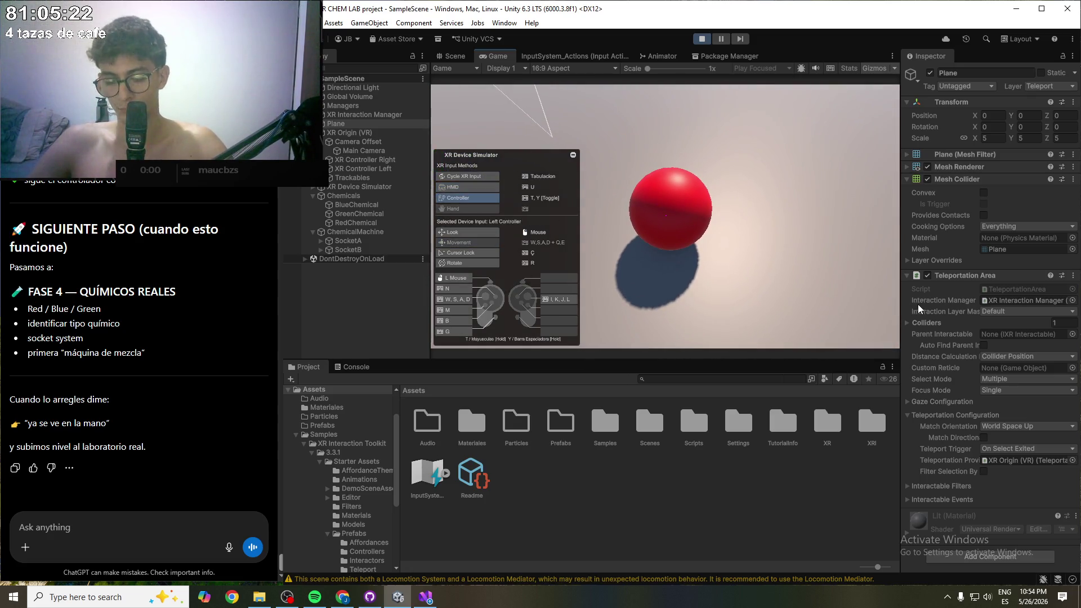
{"action": "key", "text": "g"}
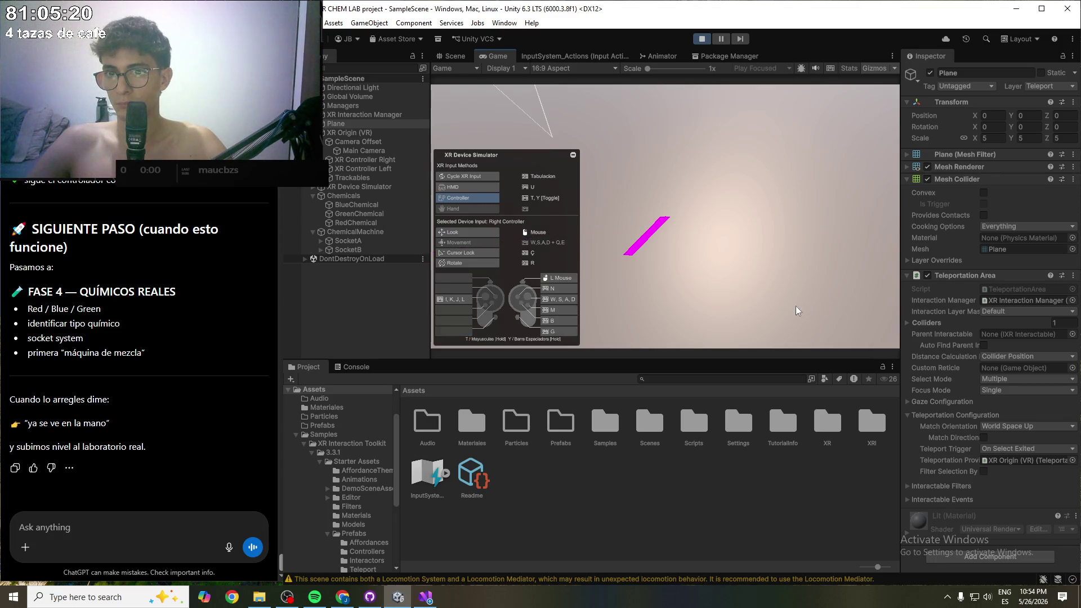
{"action": "key", "text": "u"}
- Grab the blue sphere with the left controller, look at it, then stop play mode
{"action": "mouse_move", "coordinate": [762, 299]}
{"action": "left_mouse_down"}
{"action": "mouse_move", "coordinate": [468, 307]}
{"action": "mouse_move", "coordinate": [326, 289]}
{"action": "mouse_move", "coordinate": [664, 262]}
{"action": "mouse_move", "coordinate": [671, 242]}
{"action": "left_mouse_up"}
{"action": "key", "text": "t"}
{"action": "key", "text": "g"}
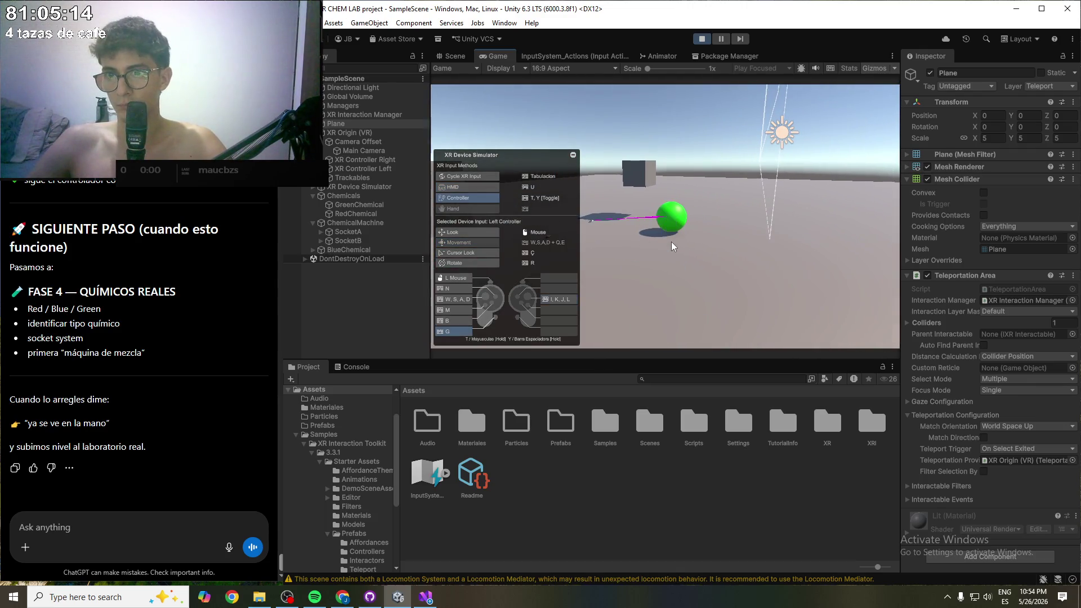
{"action": "key", "text": "y"}
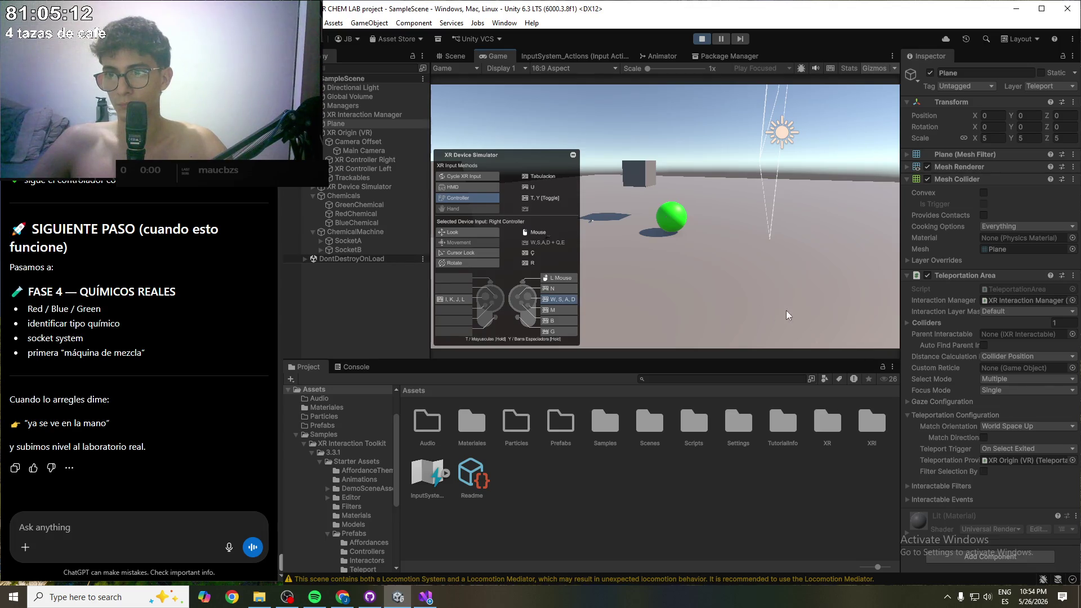
{"action": "key", "text": "u"}
{"action": "mouse_move", "coordinate": [761, 294]}
{"action": "left_mouse_down"}
{"action": "mouse_move", "coordinate": [821, 327]}
{"action": "mouse_move", "coordinate": [944, 341]}
{"action": "left_mouse_up"}
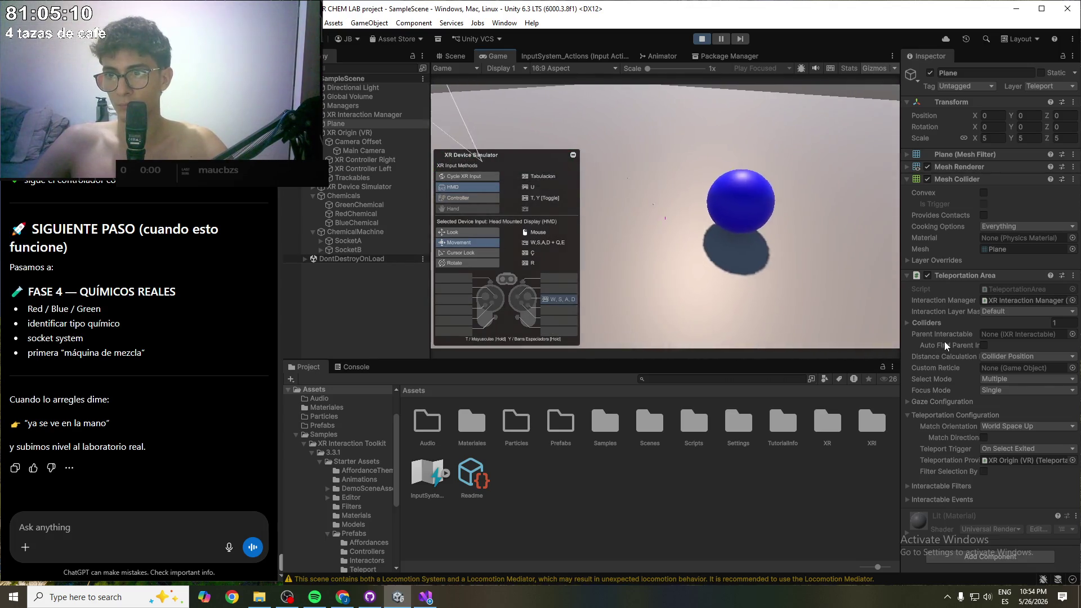
{"action": "left_click", "coordinate": [702, 39]}
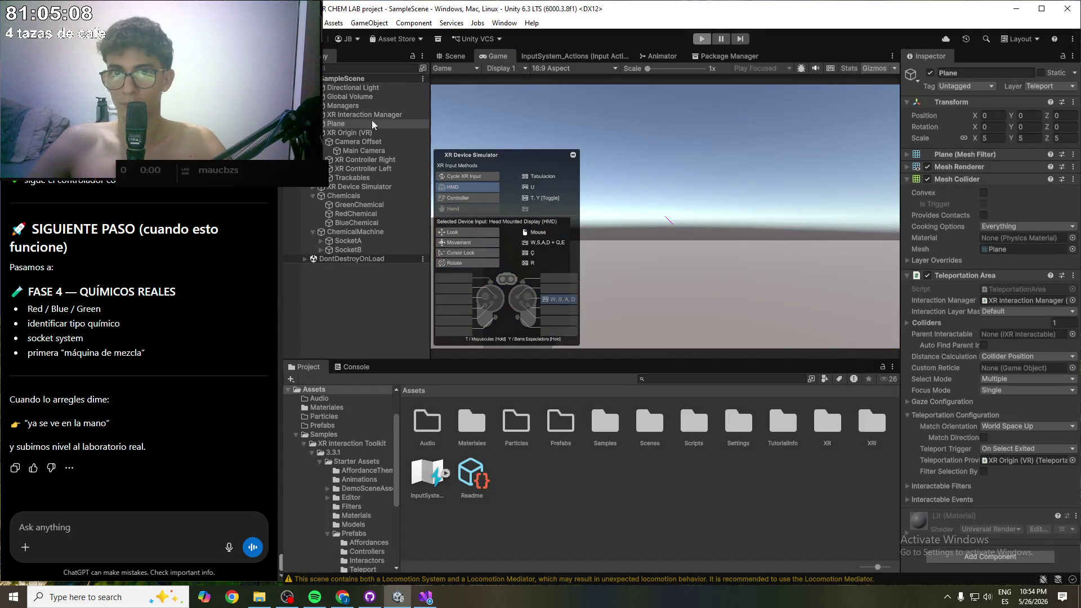
- Set Position Z to 1 on both XR Controller Right and XR Controller Left, then deselect
{"action": "left_click", "coordinate": [364, 160]}
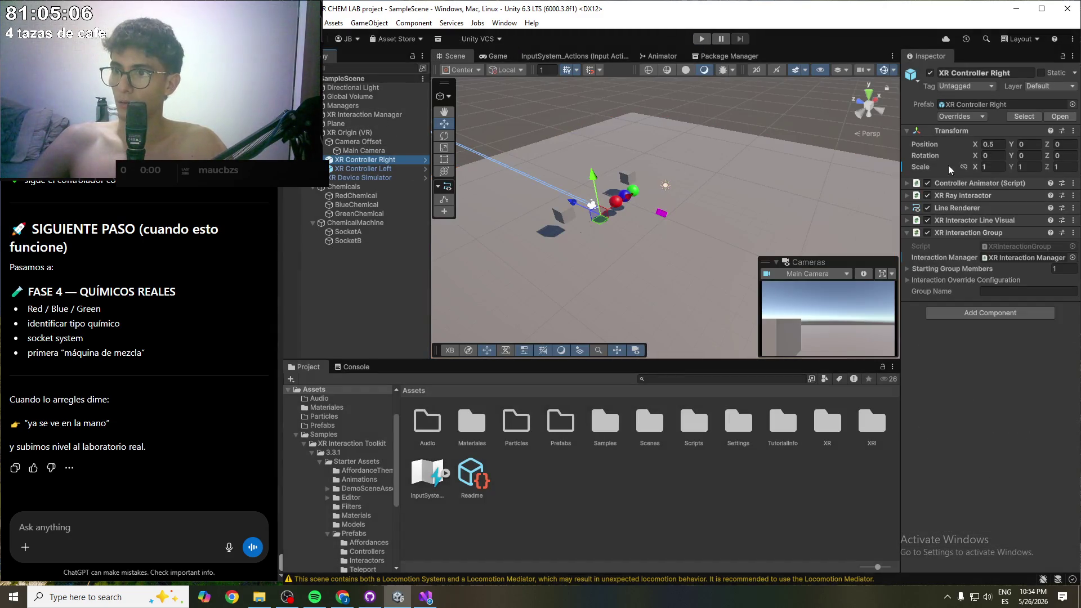
{"action": "left_click_drag", "start_coordinate": [580, 248], "coordinate": [549, 253]}
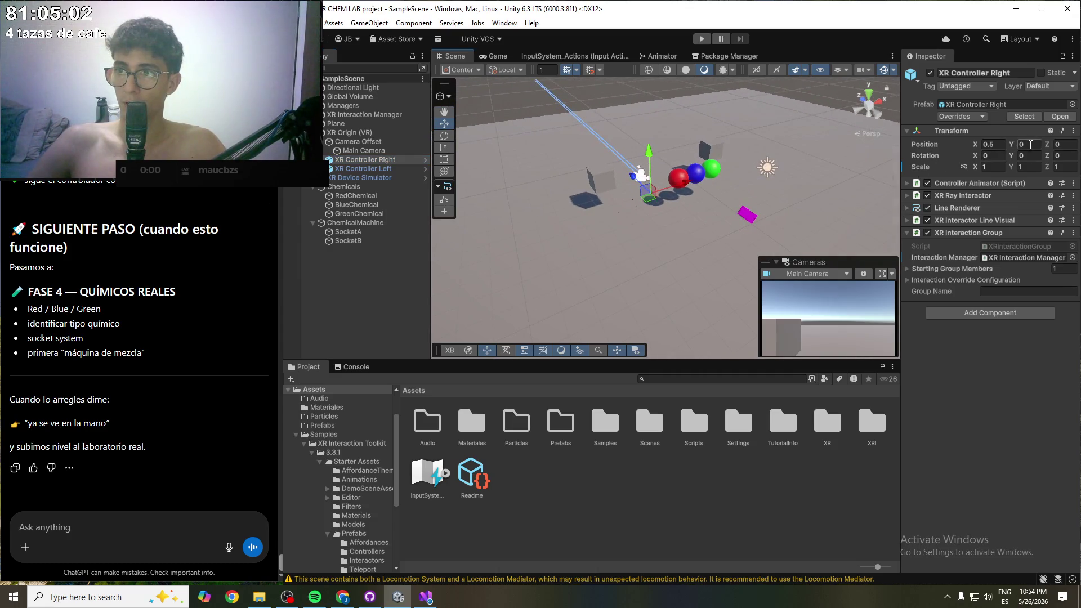
{"action": "left_click", "coordinate": [1064, 145]}
{"action": "type", "text": "1"}
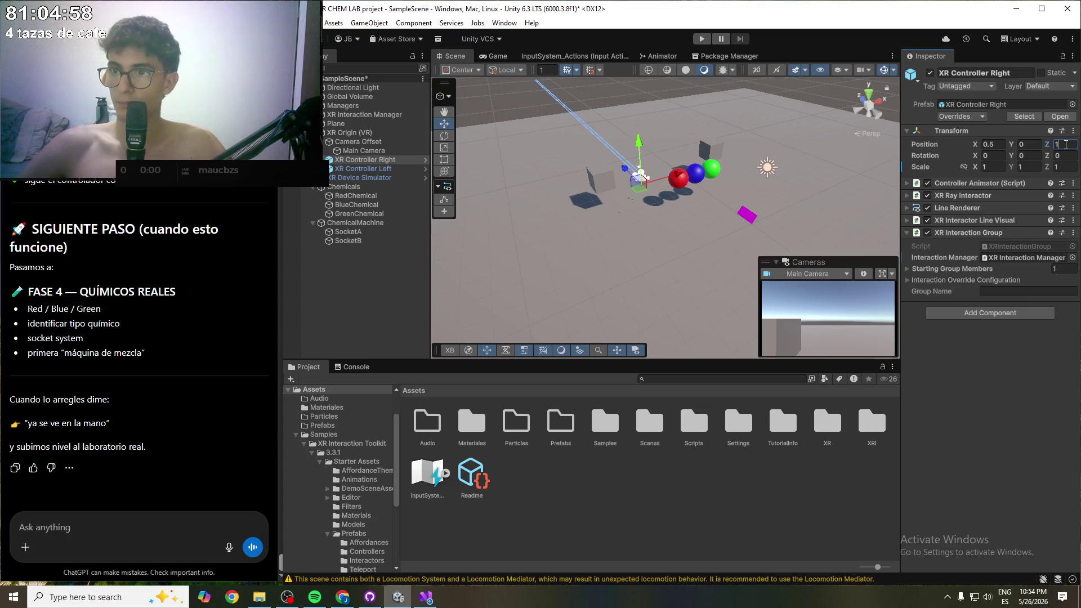
{"action": "left_click", "coordinate": [372, 171]}
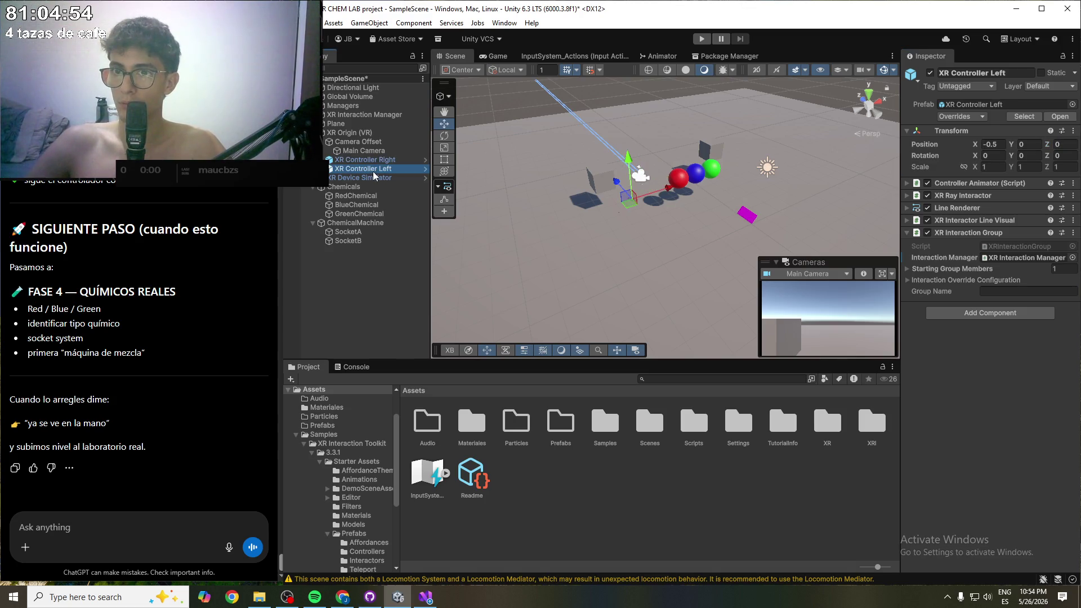
{"action": "left_click", "coordinate": [1076, 145]}
{"action": "type", "text": "1"}
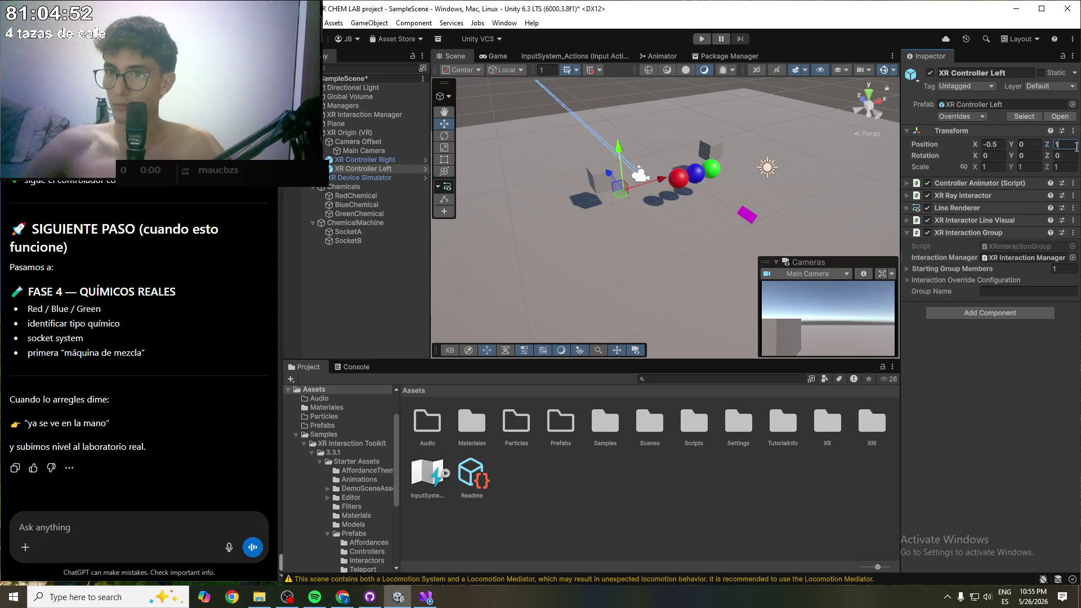
{"action": "left_click", "coordinate": [366, 315]}
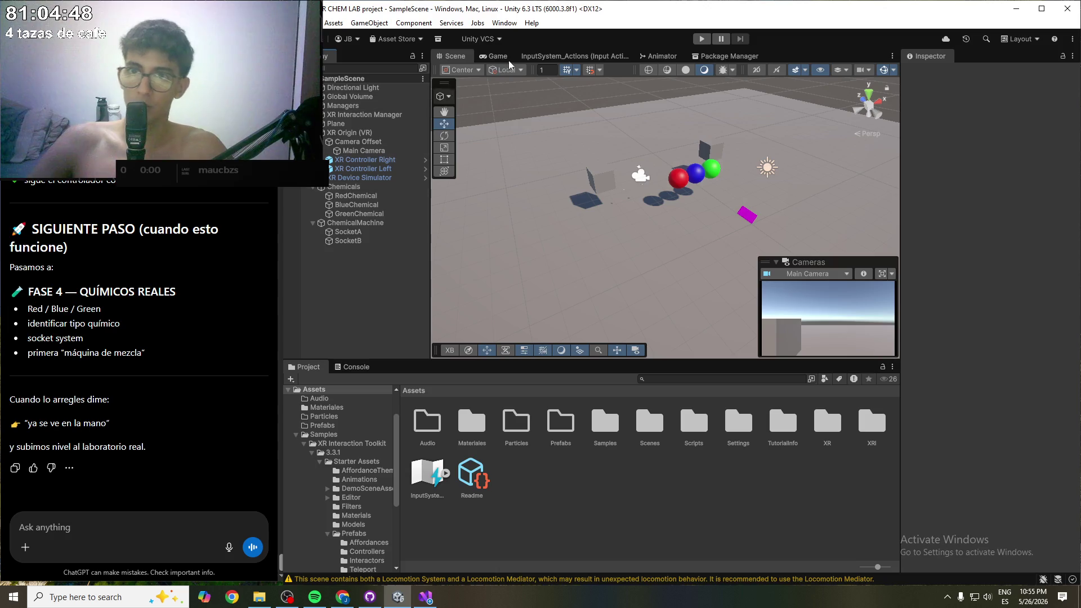
- Enter play mode, move the simulated headset, and grab the blue sphere with the left controller
{"action": "left_click", "coordinate": [700, 41]}
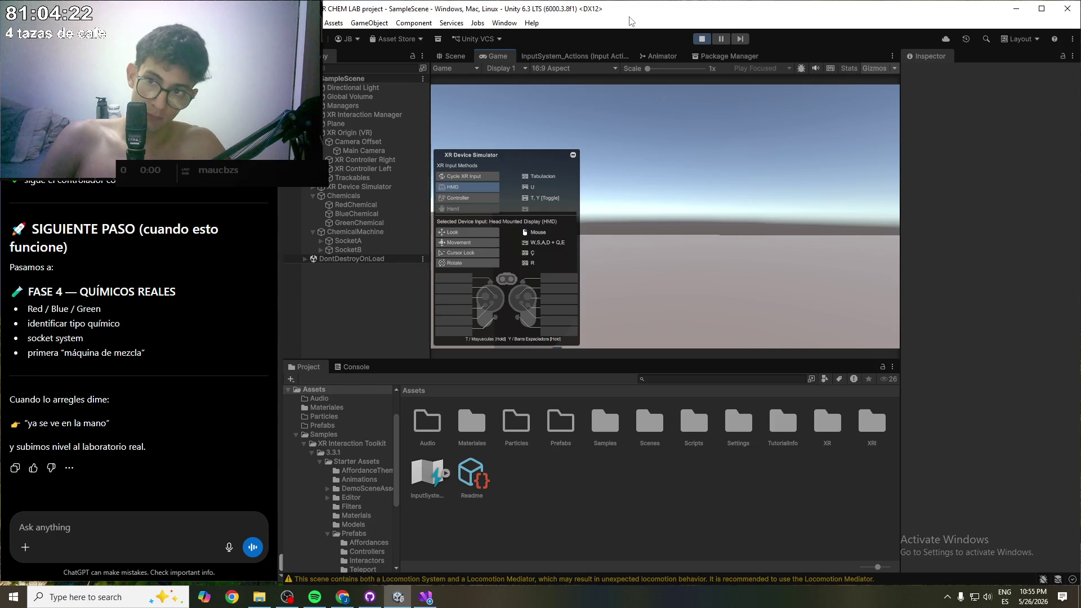
{"action": "key", "text": "s"}
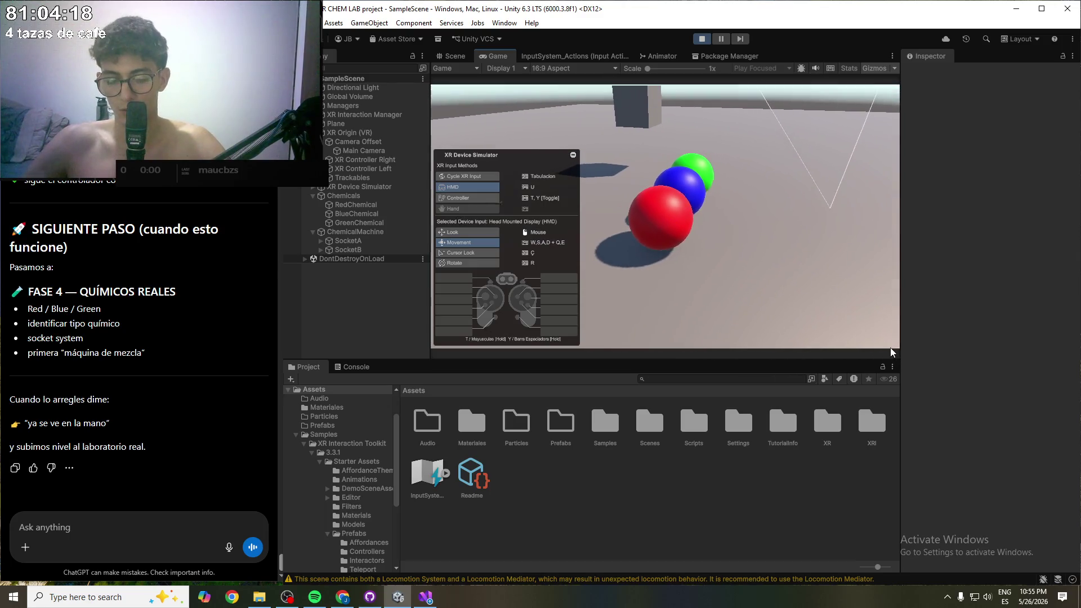
{"action": "key", "text": "t"}
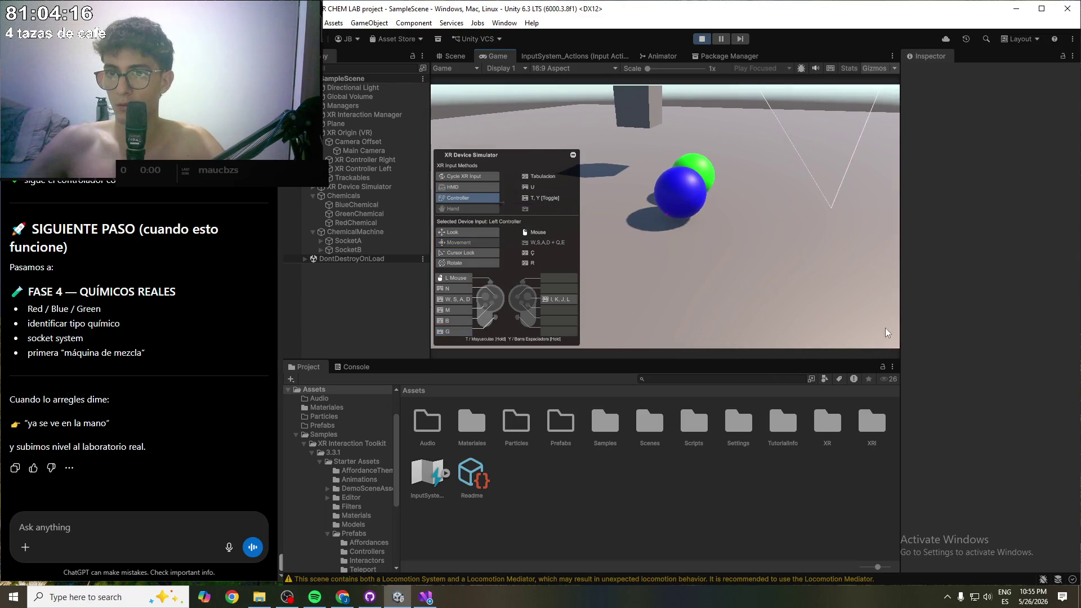
{"action": "key", "text": "t"}
{"action": "key", "text": "w"}
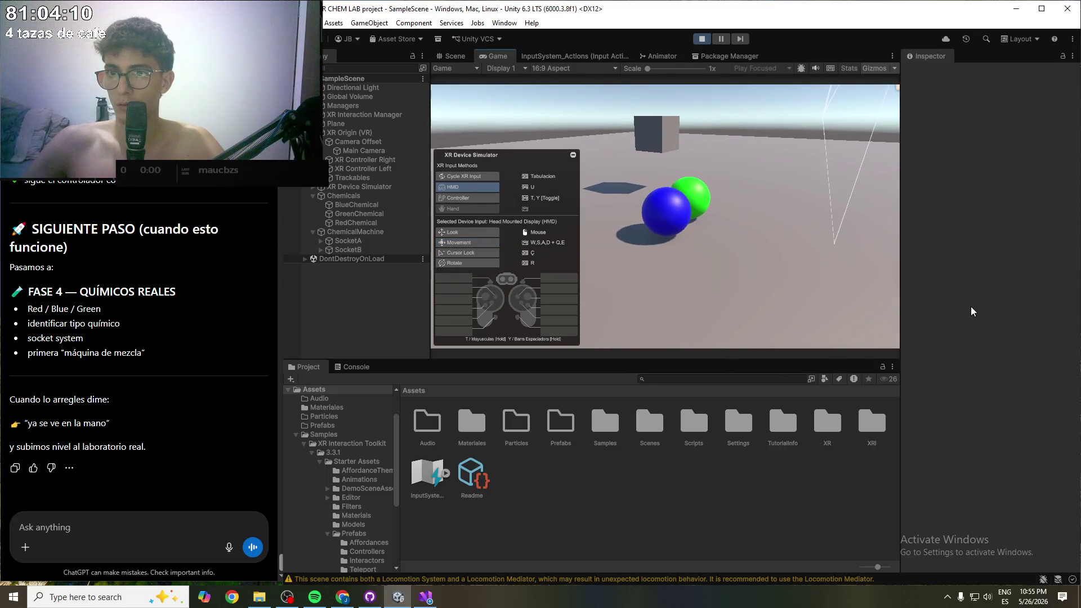
{"action": "key", "text": "t"}
{"action": "key", "text": "g"}
- Aim the controller ray around, turn the view toward the green sphere, and stop playing
{"action": "mouse_move", "coordinate": [839, 293]}
{"action": "left_mouse_down"}
{"action": "mouse_move", "coordinate": [712, 239]}
{"action": "mouse_move", "coordinate": [864, 276]}
{"action": "mouse_move", "coordinate": [842, 222]}
{"action": "mouse_move", "coordinate": [698, 417]}
{"action": "mouse_move", "coordinate": [547, 388]}
{"action": "mouse_move", "coordinate": [592, 335]}
{"action": "mouse_move", "coordinate": [609, 363]}
{"action": "left_mouse_up"}
{"action": "key", "text": "Tab"}
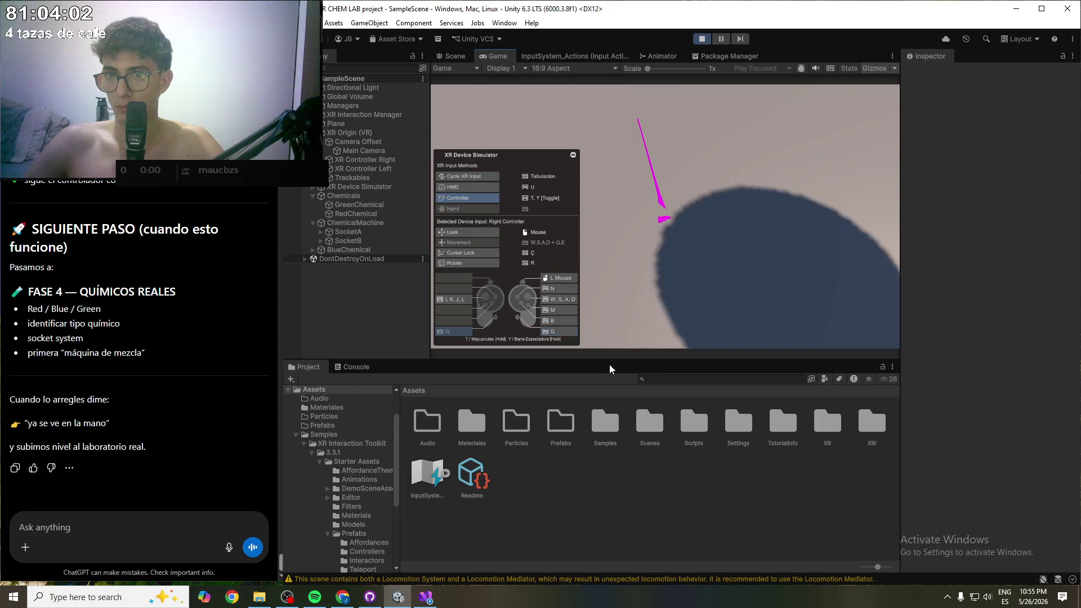
{"action": "key", "text": "Tab"}
{"action": "mouse_move", "coordinate": [728, 323]}
{"action": "left_mouse_down"}
{"action": "mouse_move", "coordinate": [801, 247]}
{"action": "mouse_move", "coordinate": [757, 170]}
{"action": "mouse_move", "coordinate": [670, 195]}
{"action": "left_mouse_up"}
{"action": "key", "text": "Tab"}
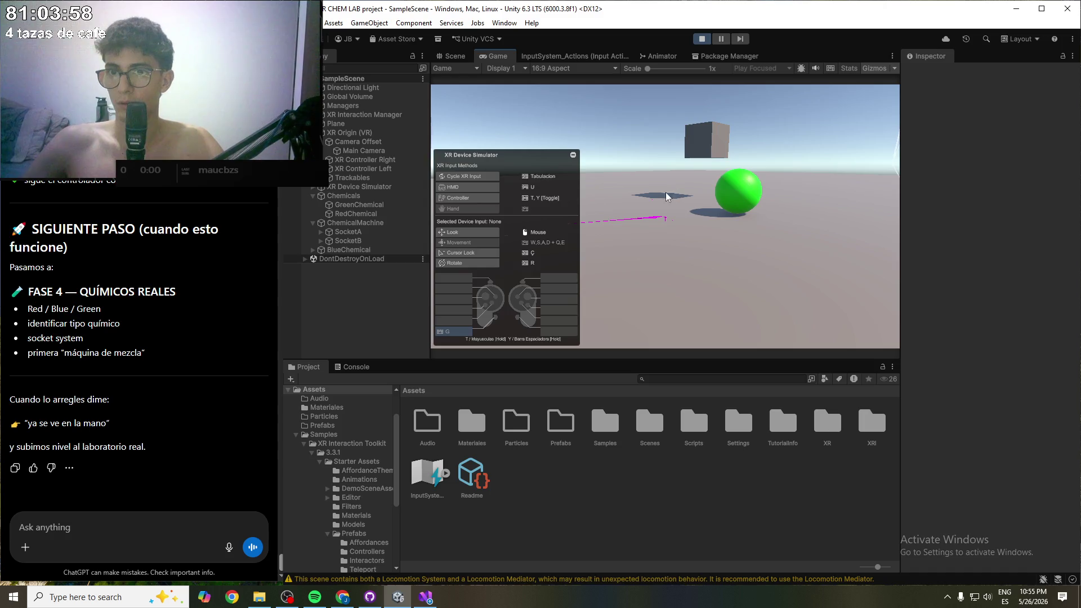
{"action": "left_click", "coordinate": [701, 39]}
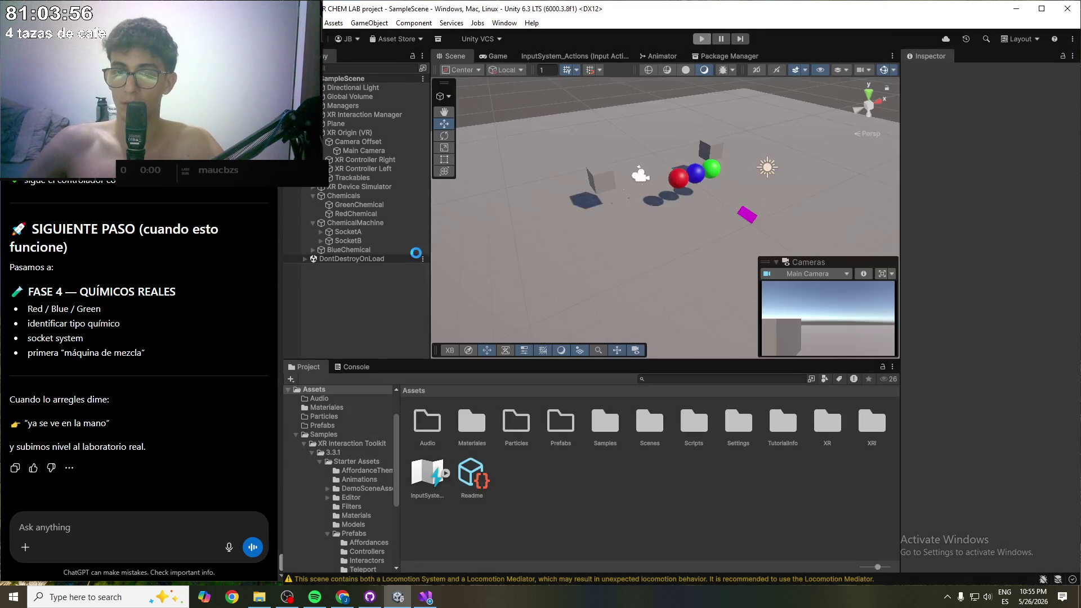
- Try a right controller Z of -1, then check the Camera Offset, Main Camera and XR Origin objects
{"action": "left_click", "coordinate": [384, 161]}
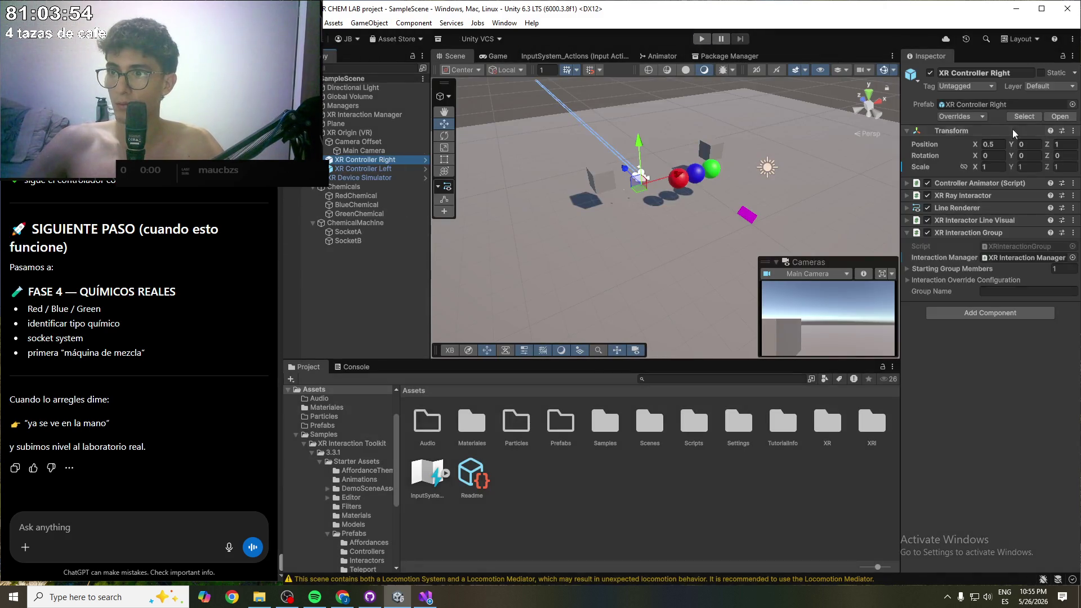
{"action": "left_click", "coordinate": [1063, 148]}
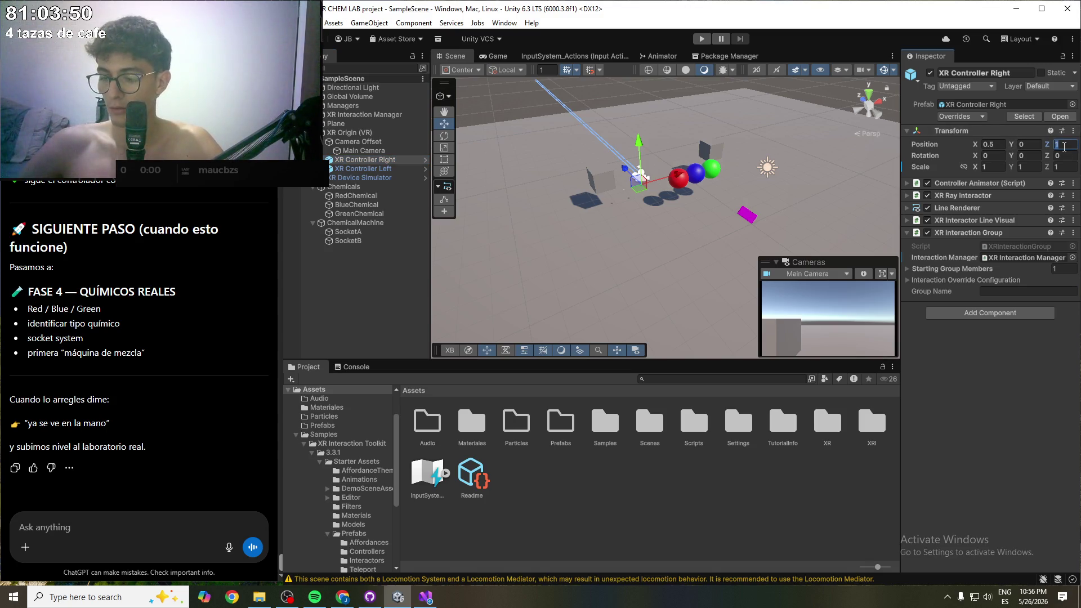
{"action": "type", "text": "-1"}
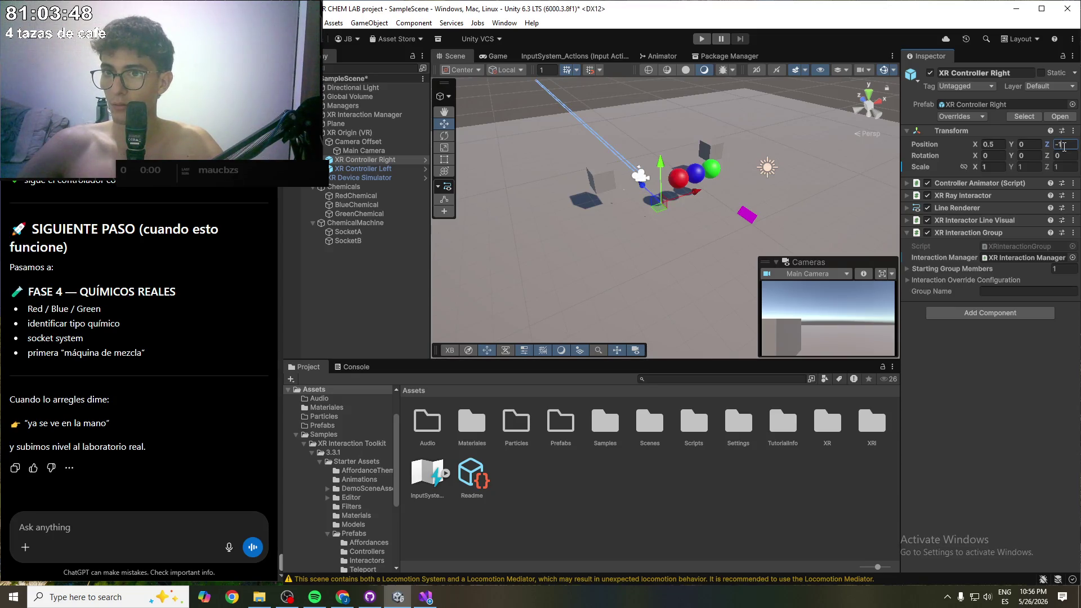
{"action": "scroll", "coordinate": [739, 178], "scroll_direction": "down", "scroll_amount": 5}
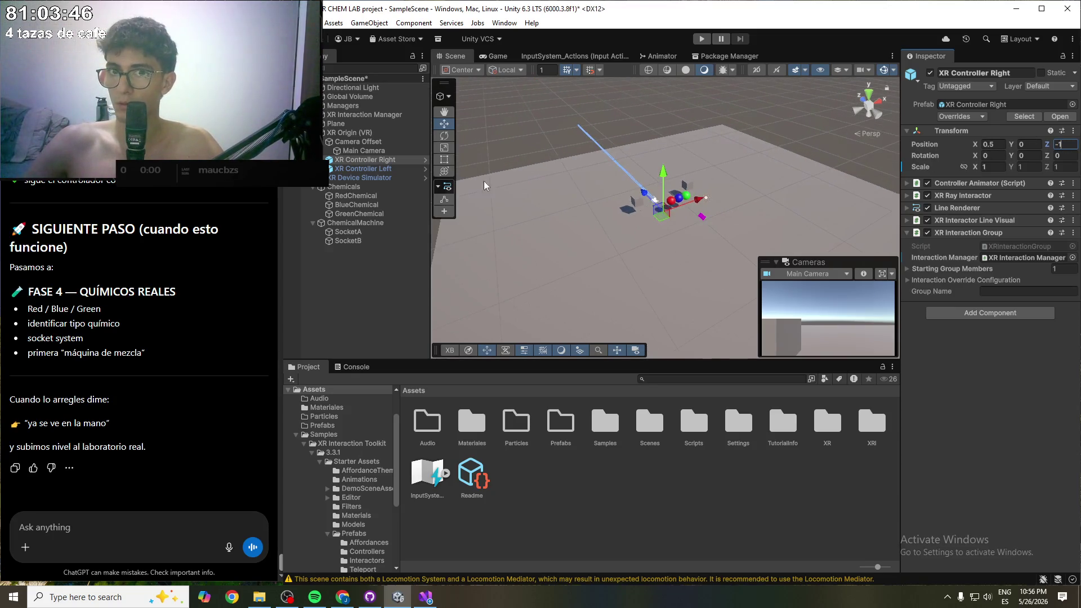
{"action": "left_click", "coordinate": [349, 141]}
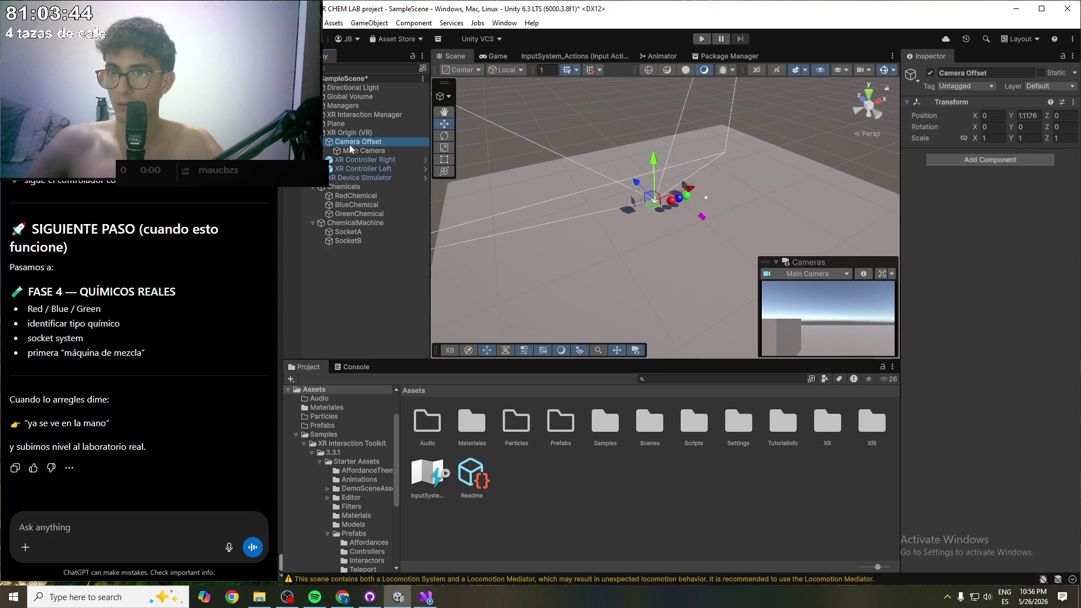
{"action": "left_click", "coordinate": [360, 150]}
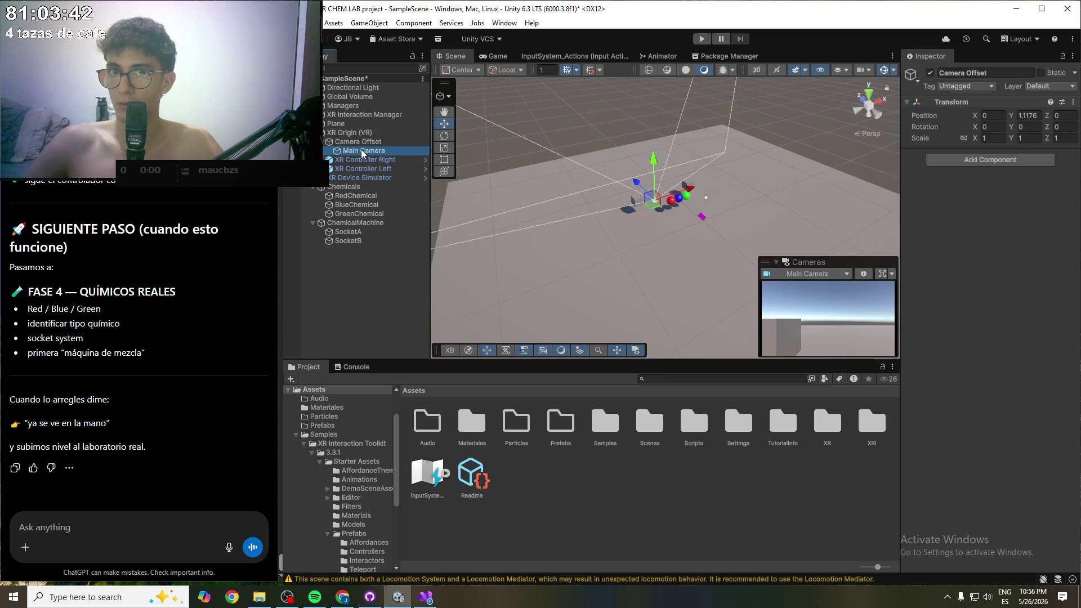
{"action": "left_click", "coordinate": [360, 141]}
{"action": "left_click", "coordinate": [363, 133]}
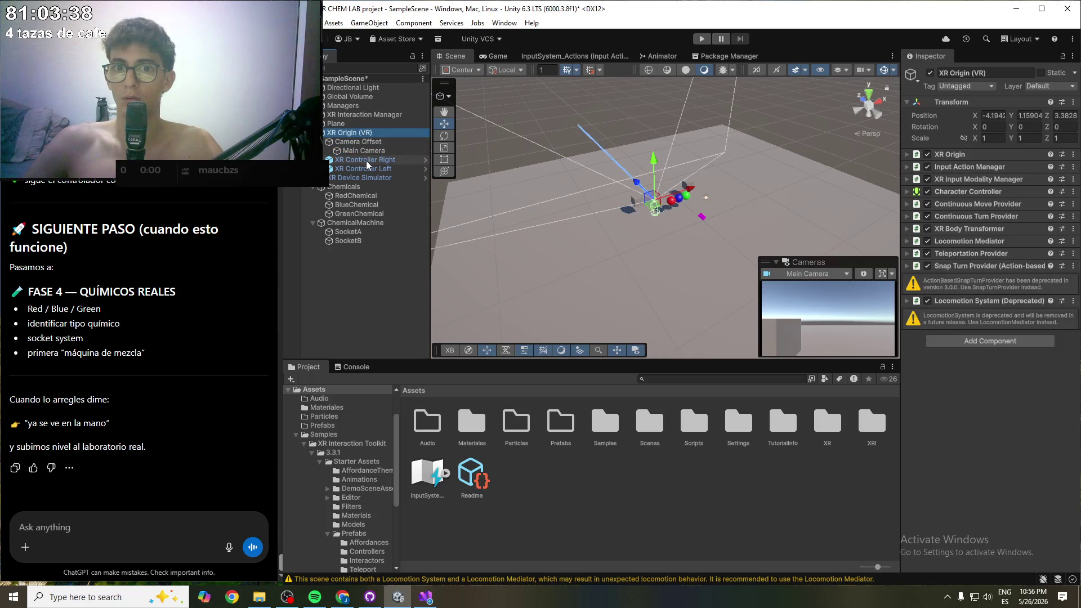
- Set the right controller's position to X 2.5, Z 5 and save the scene
{"action": "left_click", "coordinate": [366, 160]}
{"action": "left_click", "coordinate": [1064, 145]}
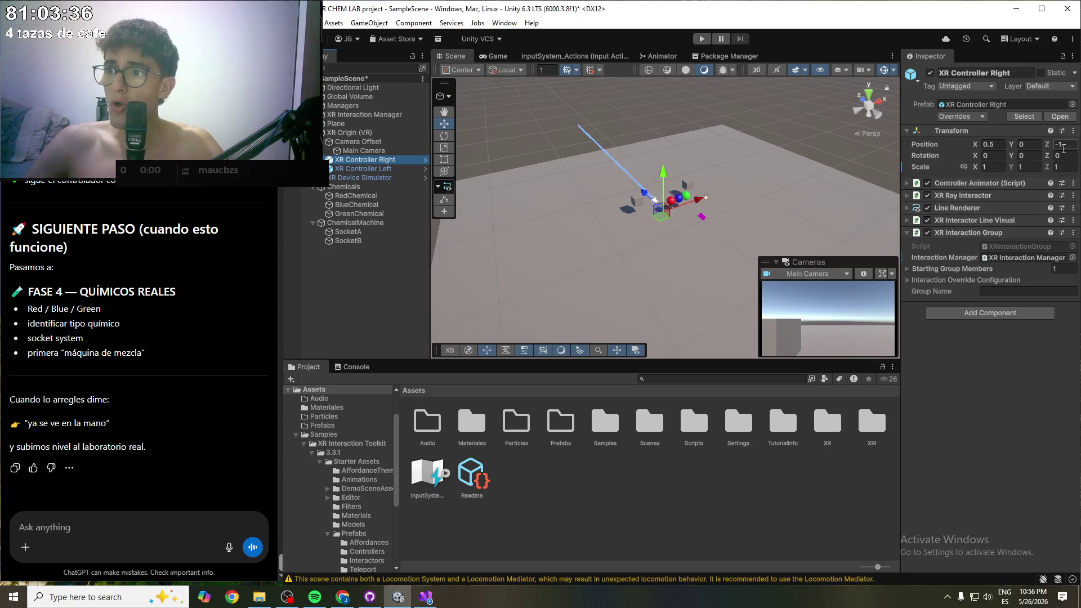
{"action": "type", "text": "3"}
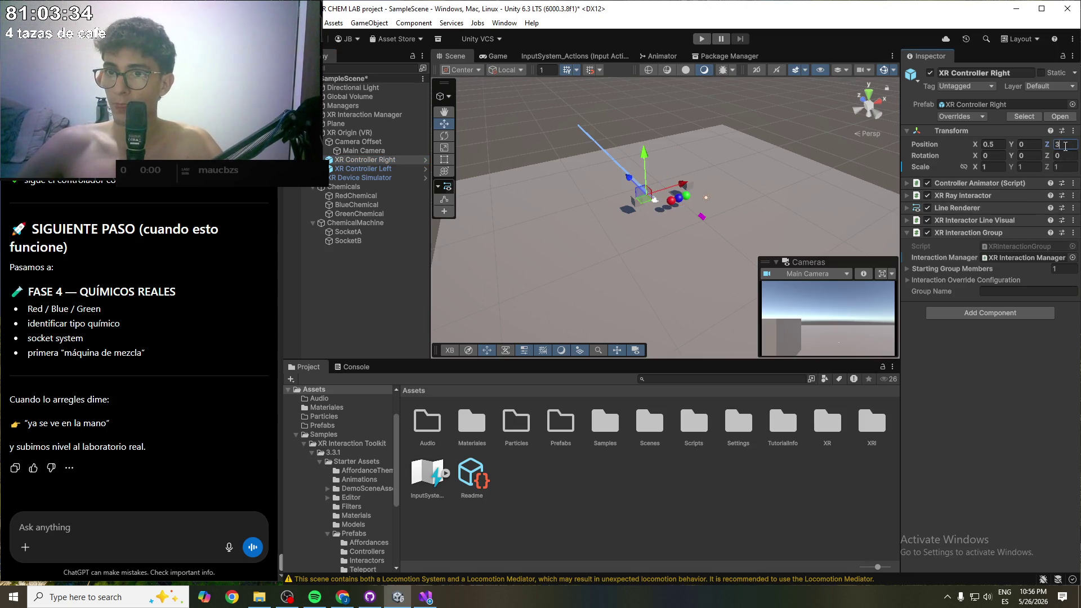
{"action": "left_click", "coordinate": [1004, 145]}
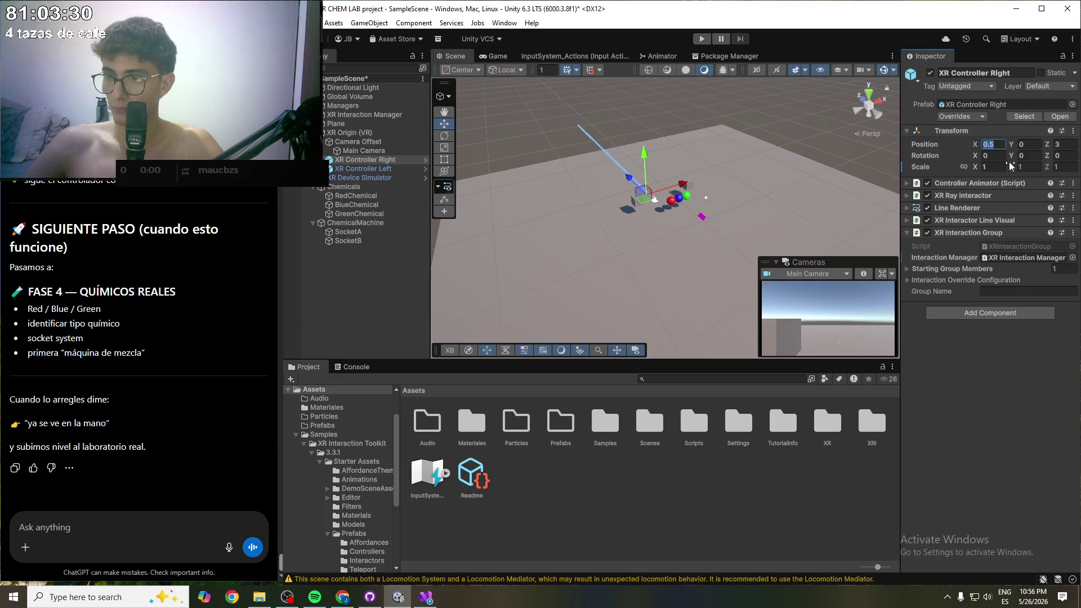
{"action": "type", "text": "1"}
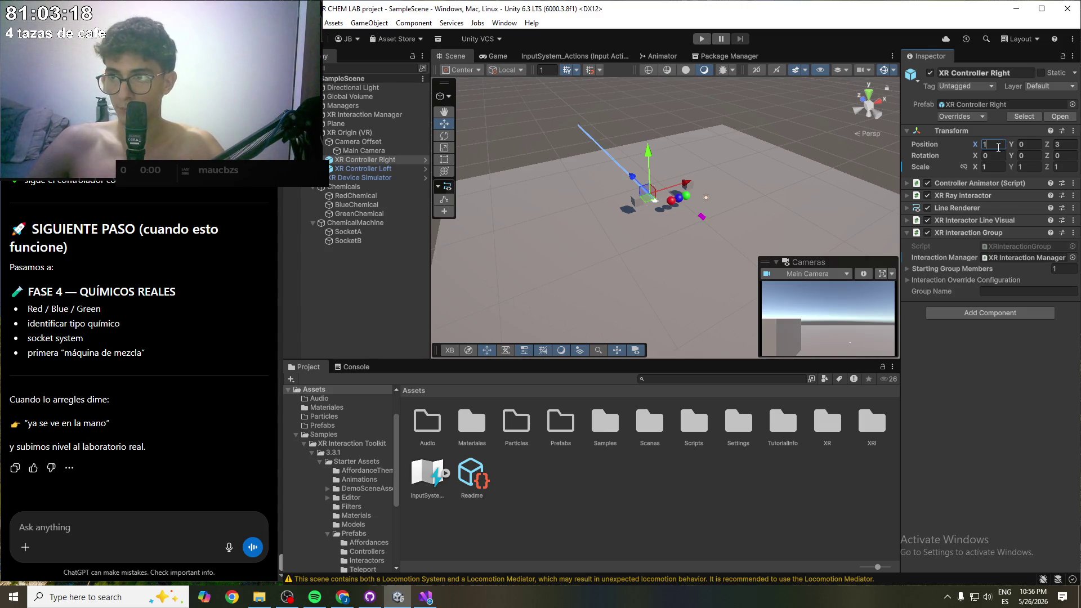
{"action": "left_click", "coordinate": [1060, 148]}
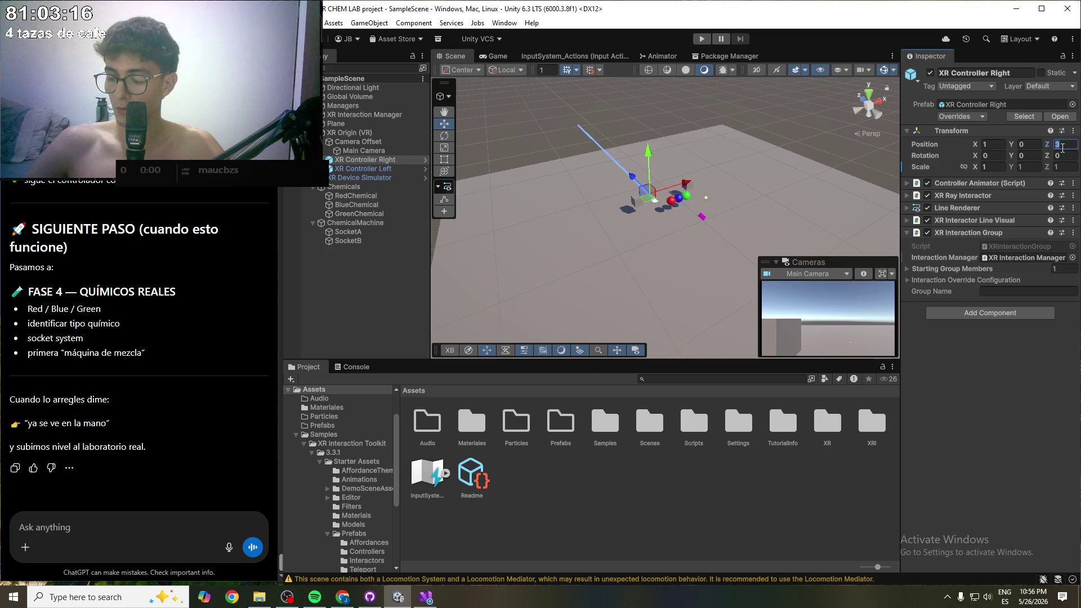
{"action": "type", "text": "4"}
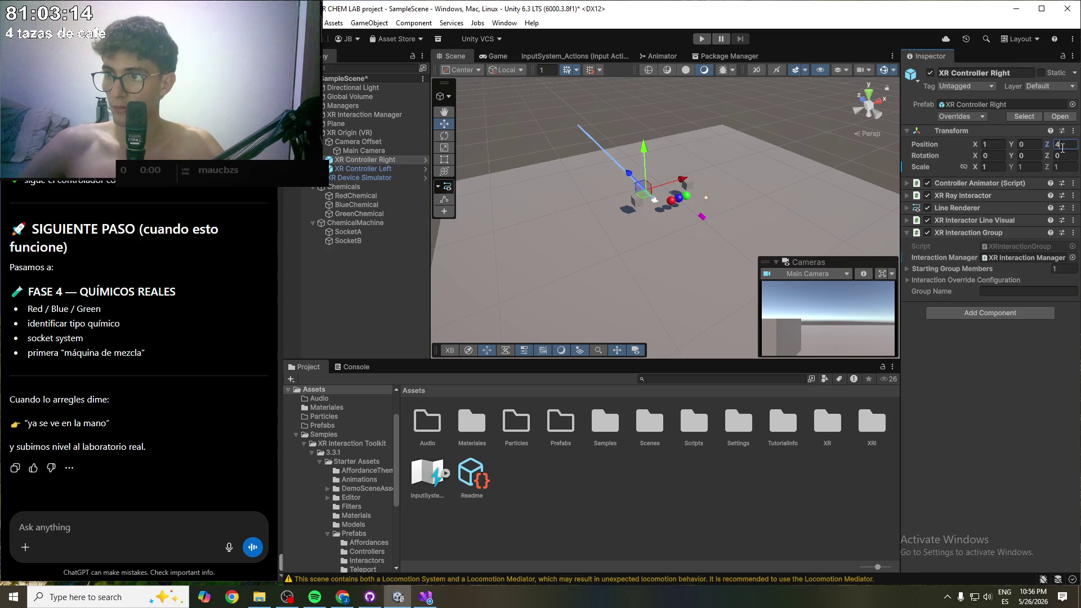
{"action": "type", "text": "10"}
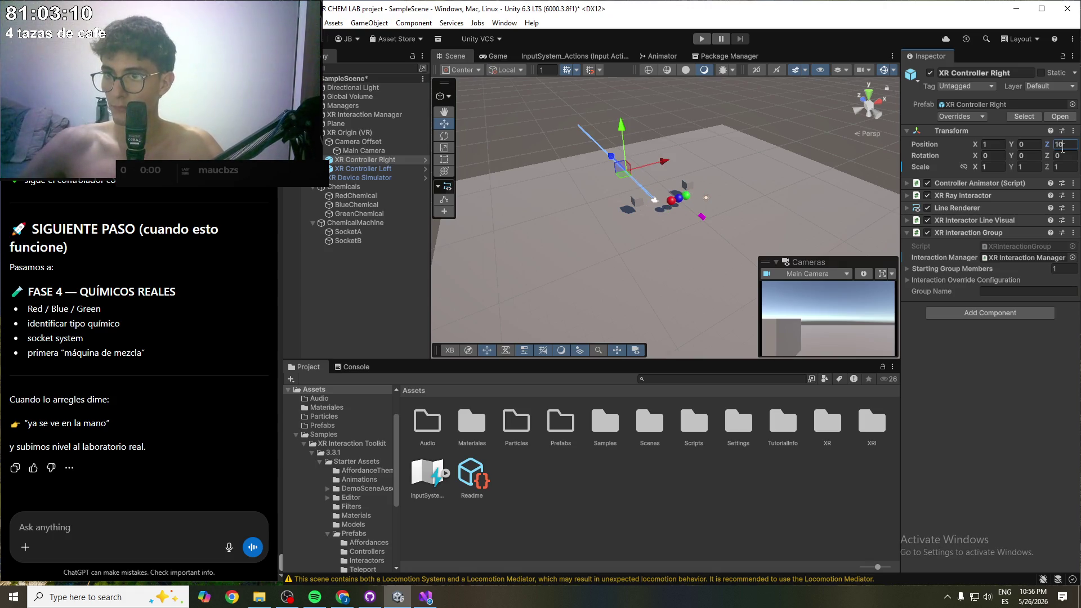
{"action": "key", "text": "BackSpace"}
{"action": "key", "text": "BackSpace"}
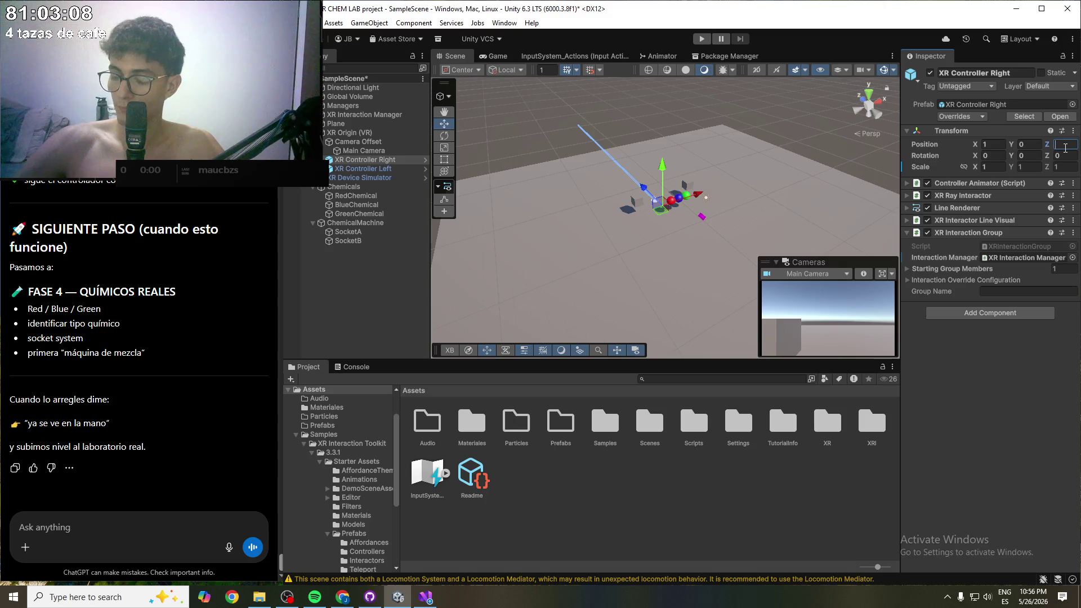
{"action": "type", "text": "5"}
{"action": "left_click", "coordinate": [994, 146]}
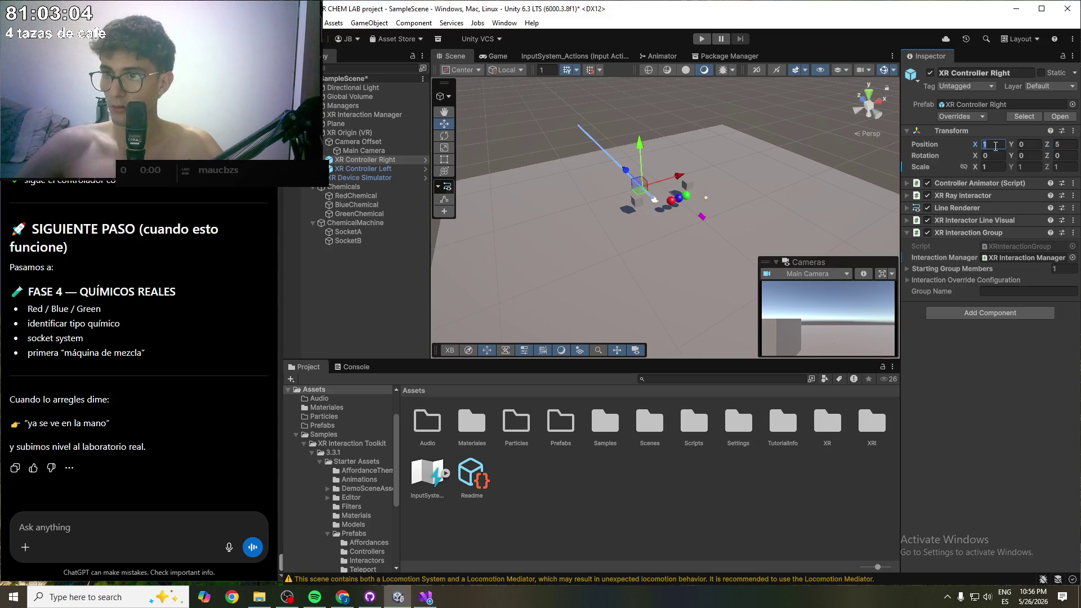
{"action": "type", "text": "2.5"}
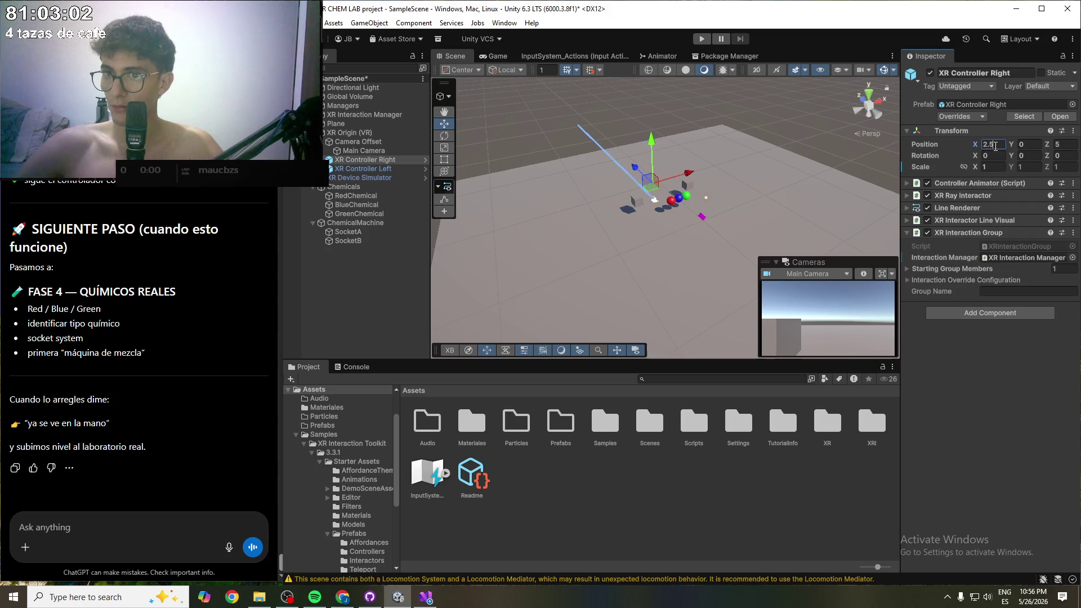
{"action": "key", "text": "ctrl+s"}
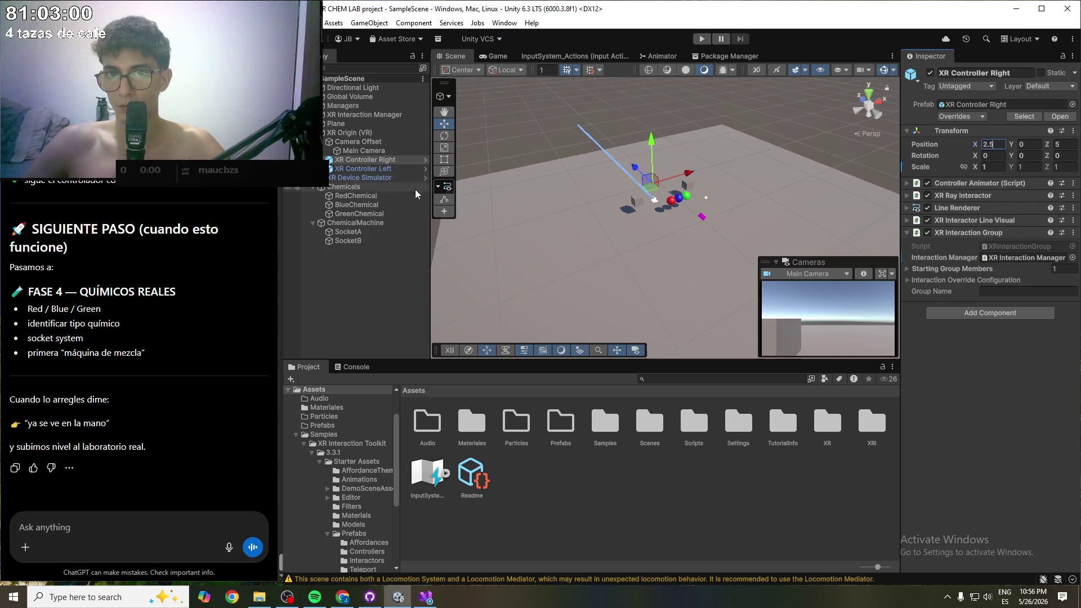
- Set the left controller's position to X -2.5, Z 5
{"action": "left_click", "coordinate": [393, 169]}
{"action": "left_click", "coordinate": [997, 146]}
{"action": "type", "text": "-2.5"}
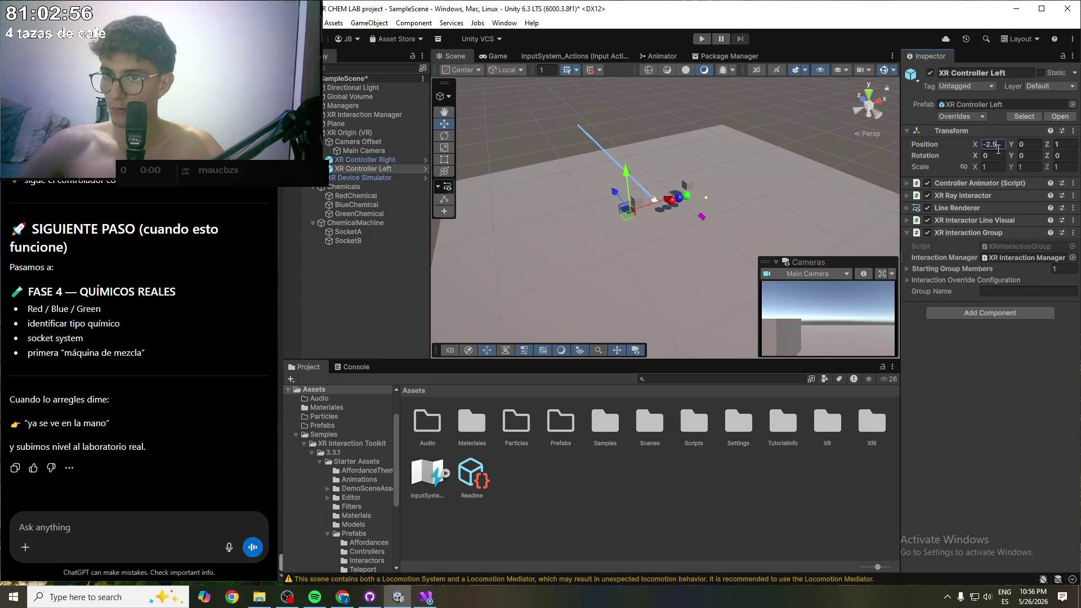
{"action": "left_click", "coordinate": [1070, 147]}
{"action": "type", "text": "5"}
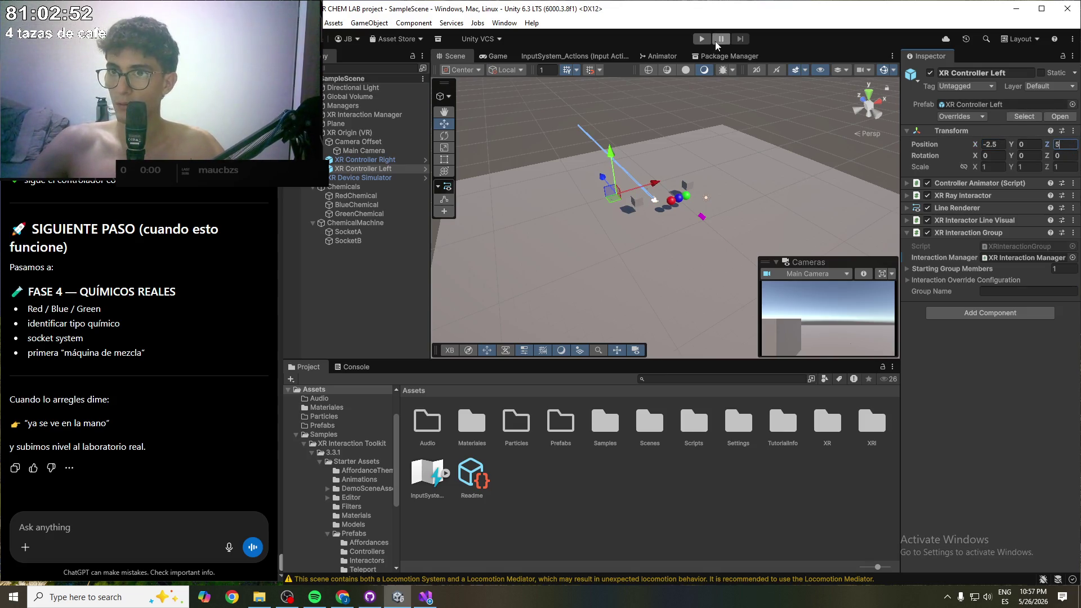
- Run the scene and walk the simulated headset toward the spheres and back
{"action": "left_click", "coordinate": [704, 39]}
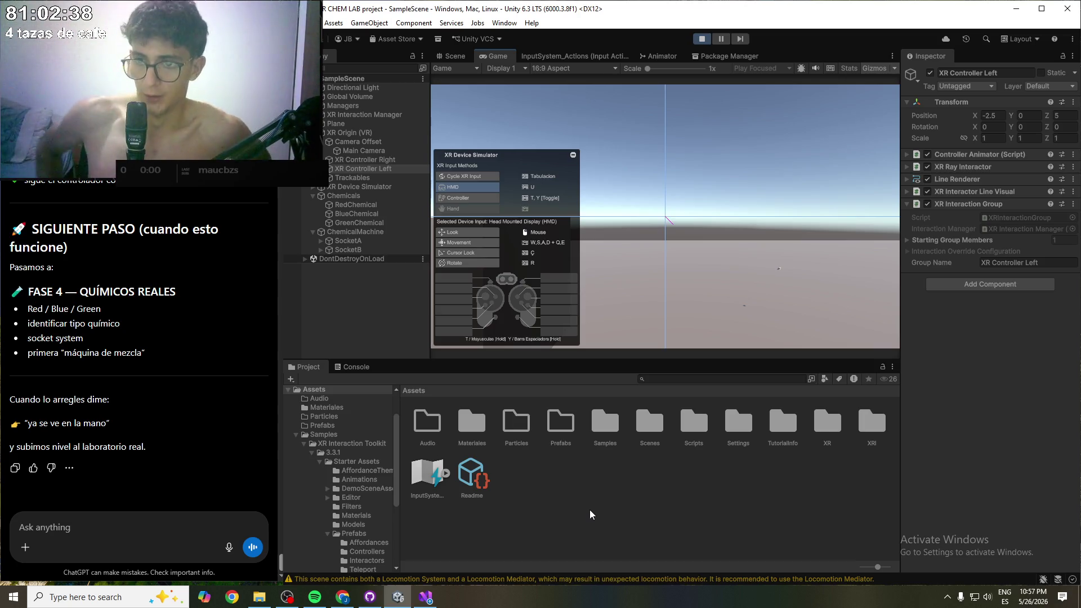
{"action": "key", "text": "w"}
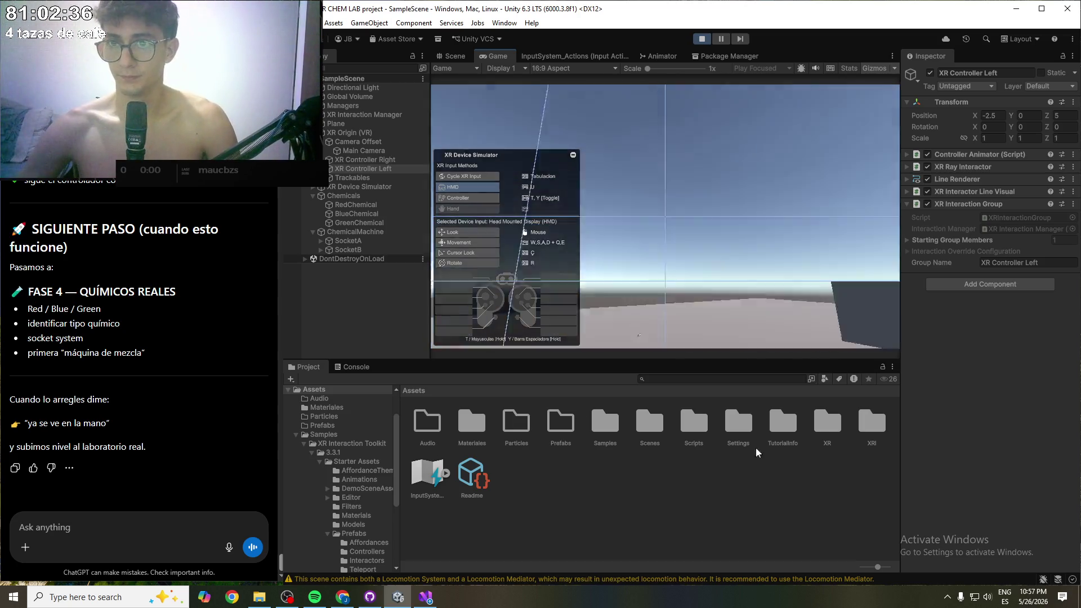
{"action": "right_click", "coordinate": [884, 545]}
{"action": "left_click", "coordinate": [865, 480]}
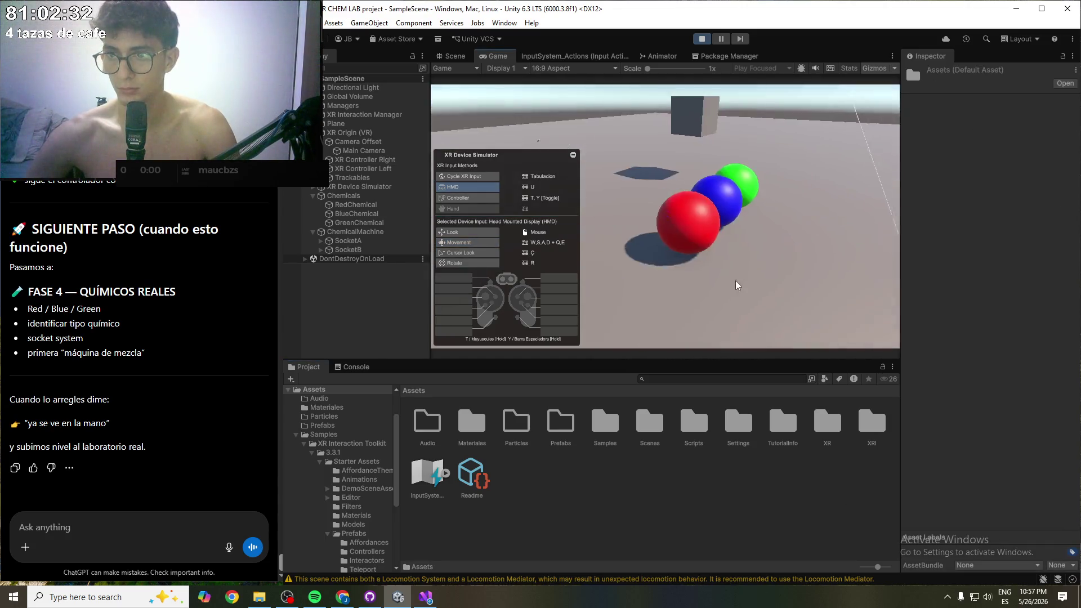
{"action": "key", "text": "s"}
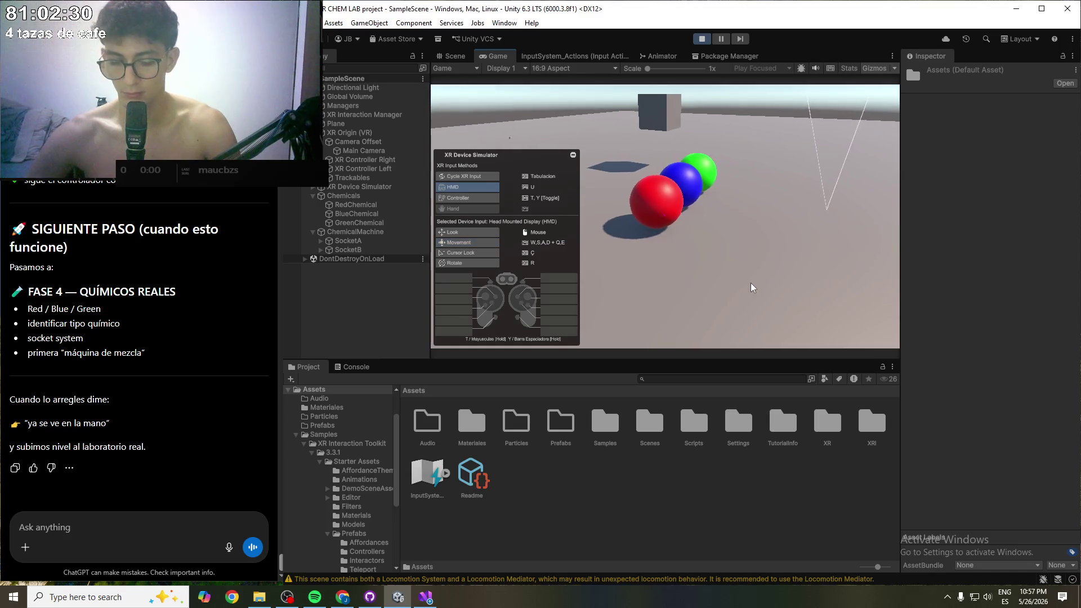
- Switch to the right controller, grab the red sphere, look around, then stop play mode
{"action": "key", "text": "t"}
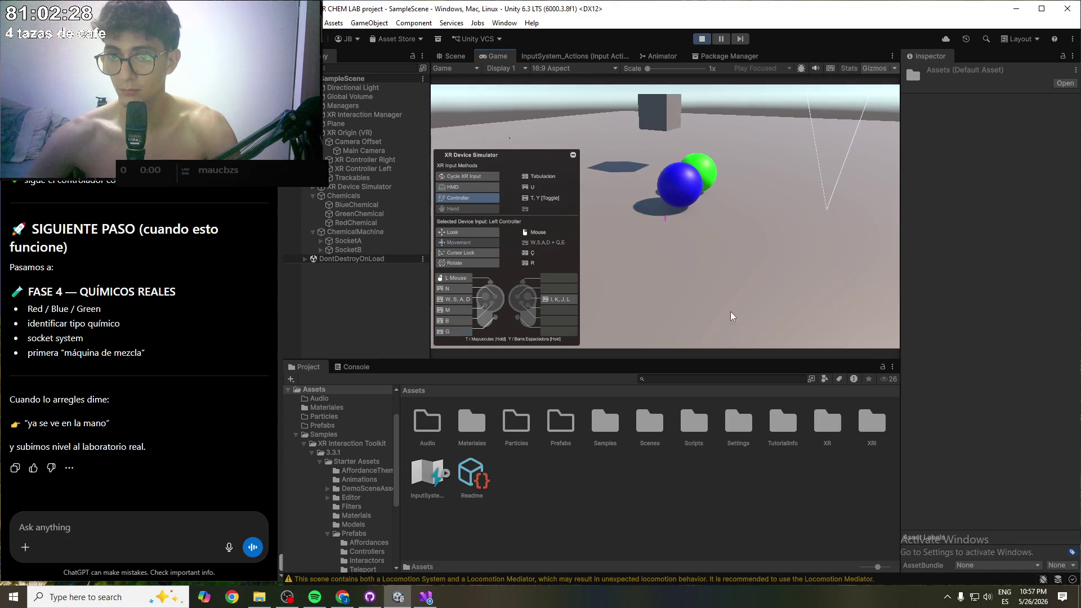
{"action": "key", "text": "Tab"}
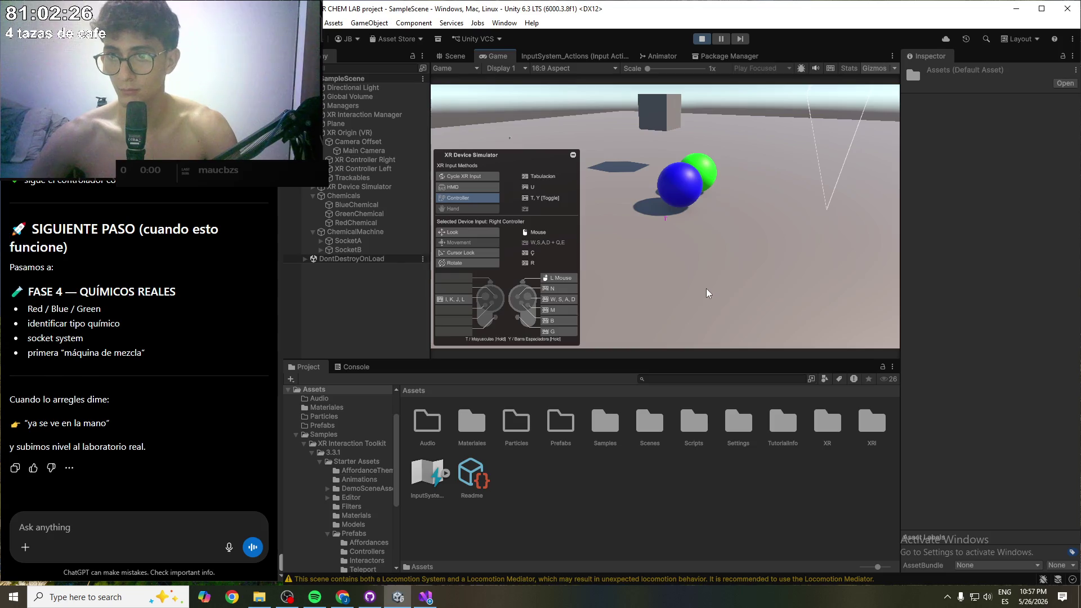
{"action": "left_click_drag", "start_coordinate": [692, 285], "coordinate": [73, 246]}
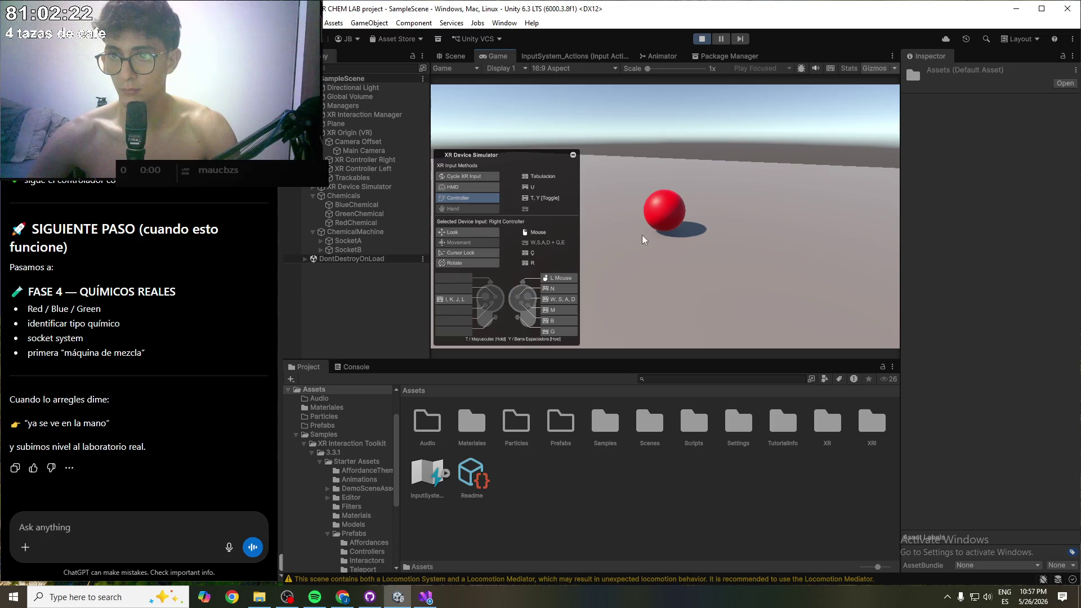
{"action": "key", "text": "g"}
{"action": "mouse_move", "coordinate": [664, 241]}
{"action": "left_mouse_down"}
{"action": "mouse_move", "coordinate": [23, 264]}
{"action": "mouse_move", "coordinate": [200, 191]}
{"action": "mouse_move", "coordinate": [304, 232]}
{"action": "mouse_move", "coordinate": [1, 490]}
{"action": "left_mouse_up"}
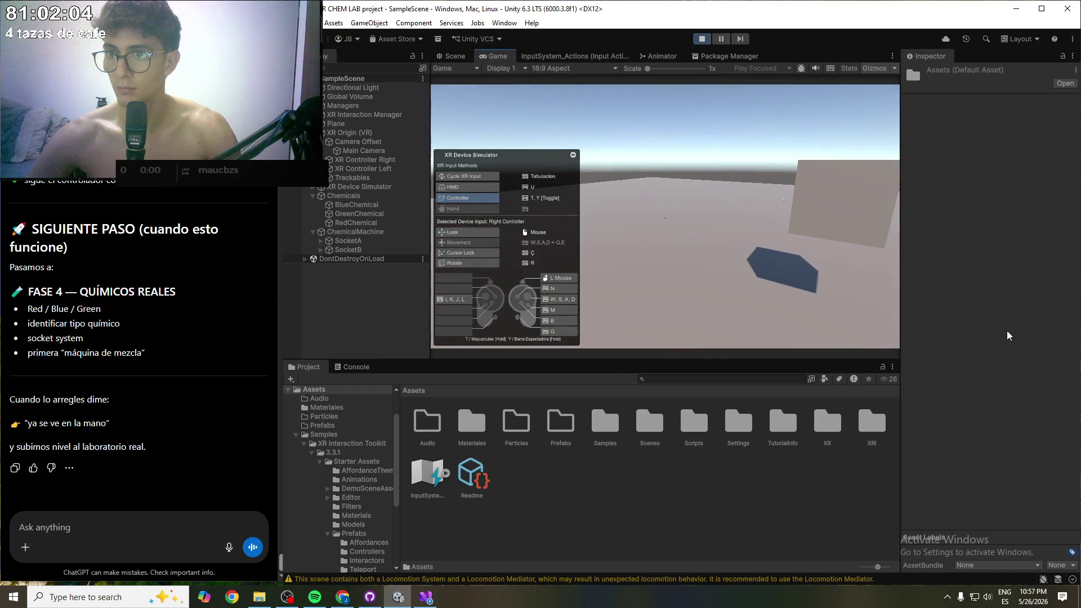
{"action": "key", "text": "u"}
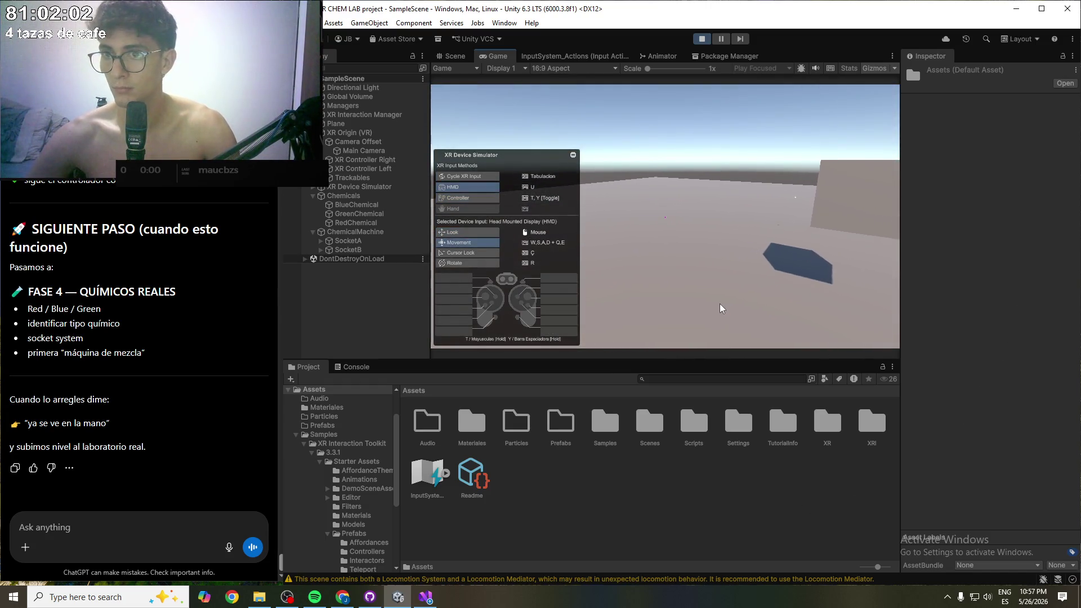
{"action": "mouse_move", "coordinate": [722, 308]}
{"action": "left_mouse_down"}
{"action": "mouse_move", "coordinate": [850, 302]}
{"action": "mouse_move", "coordinate": [474, 301]}
{"action": "left_mouse_up"}
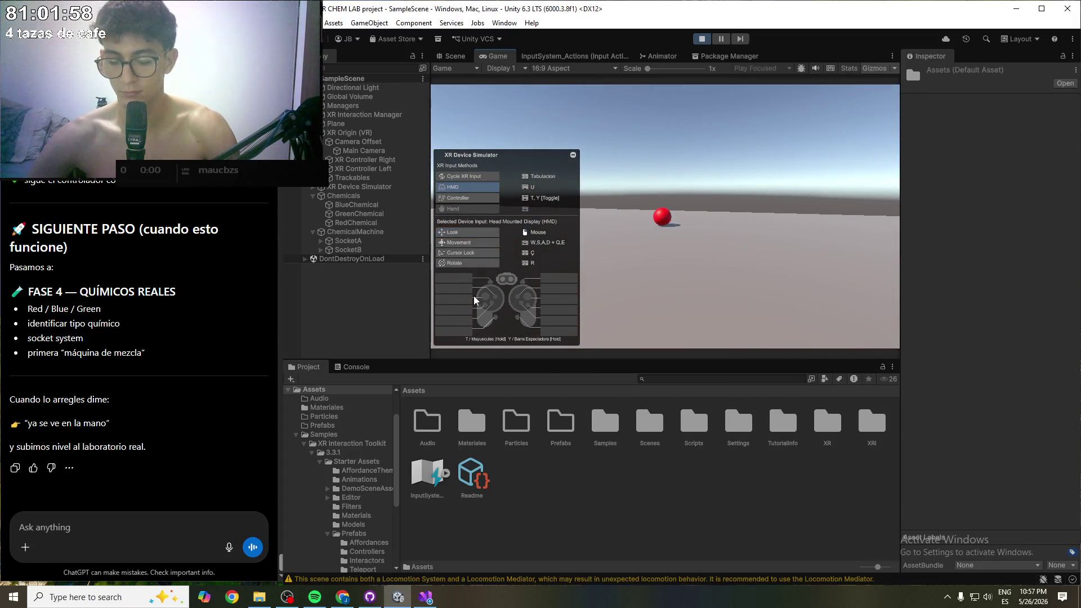
{"action": "key", "text": "t"}
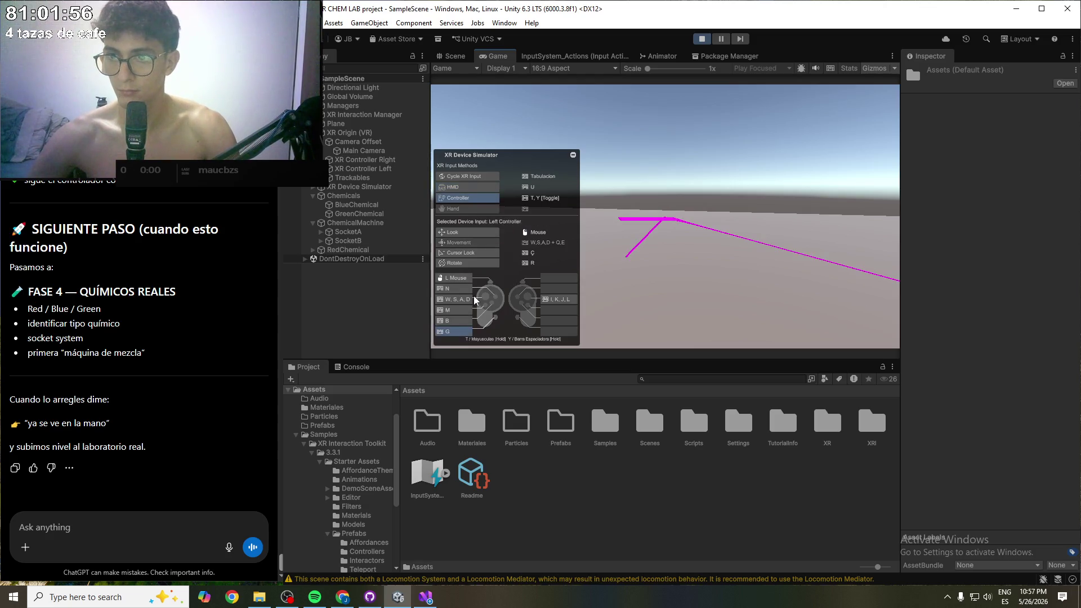
{"action": "left_click", "coordinate": [702, 38]}
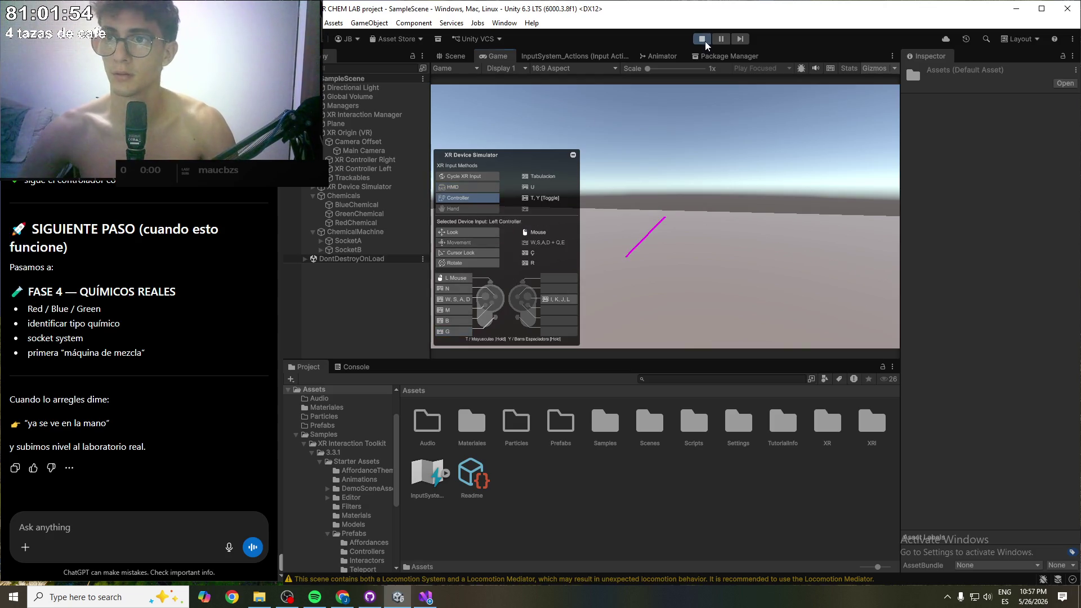
- Set both XR controllers' Z position to -5 and run the scene again
{"action": "left_click", "coordinate": [365, 159]}
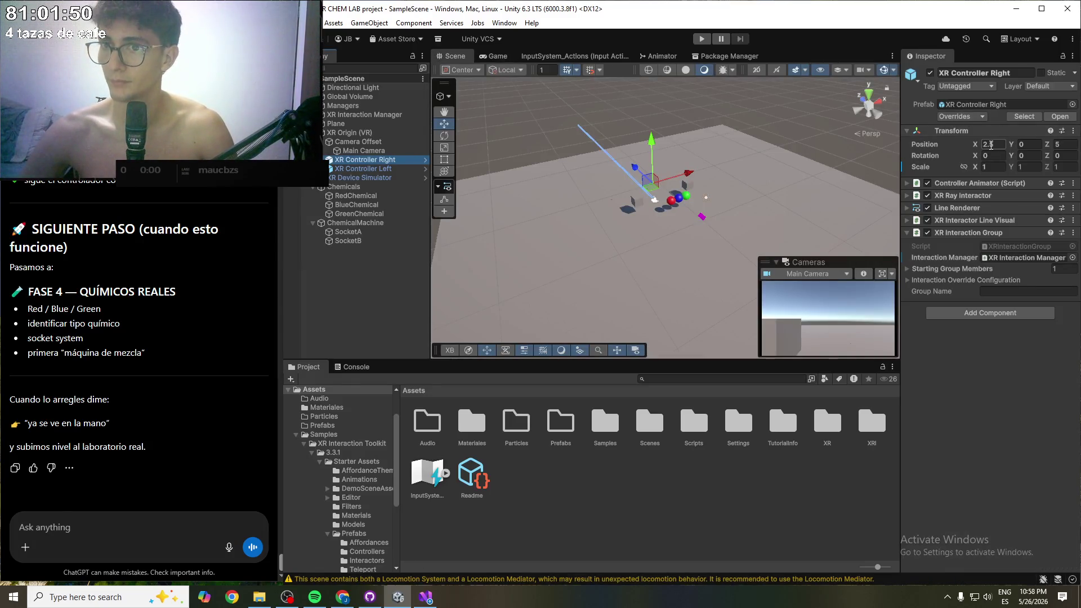
{"action": "left_click", "coordinate": [986, 144]}
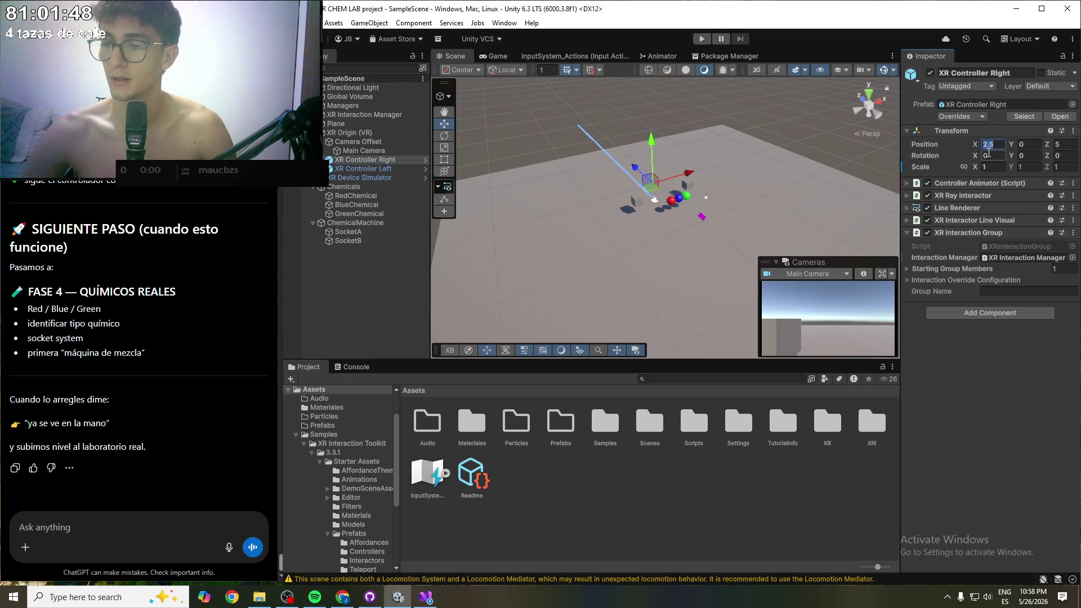
{"action": "left_click", "coordinate": [1068, 145]}
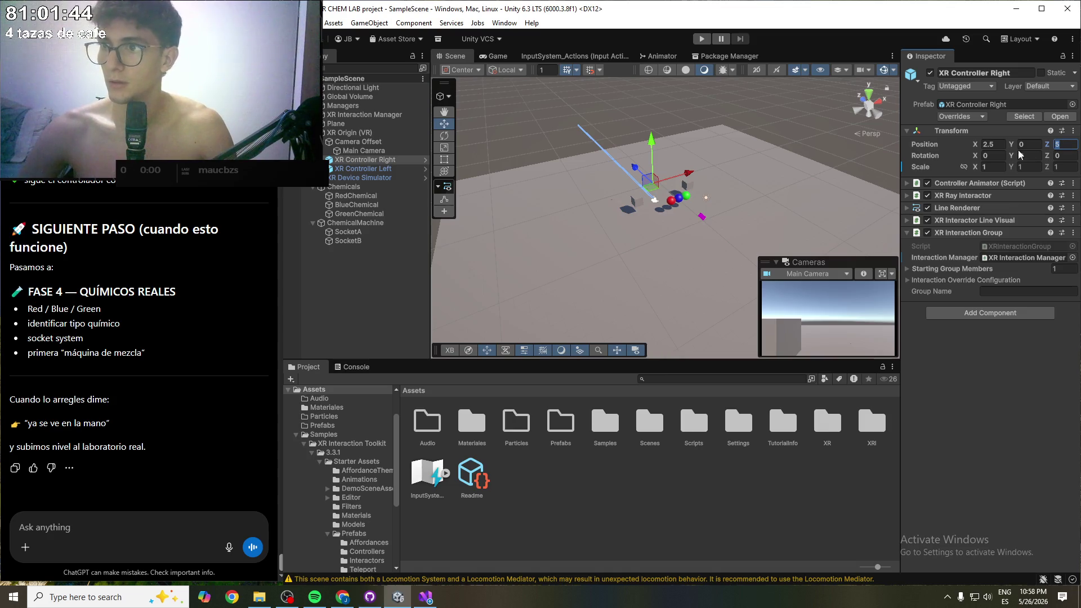
{"action": "left_click", "coordinate": [1001, 147]}
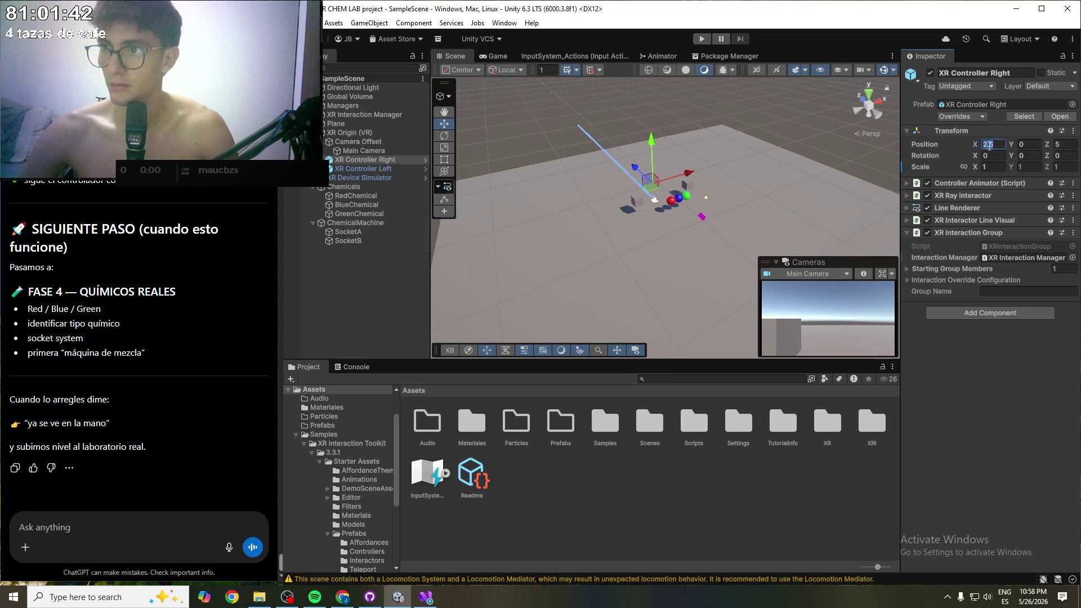
{"action": "left_click", "coordinate": [1072, 146]}
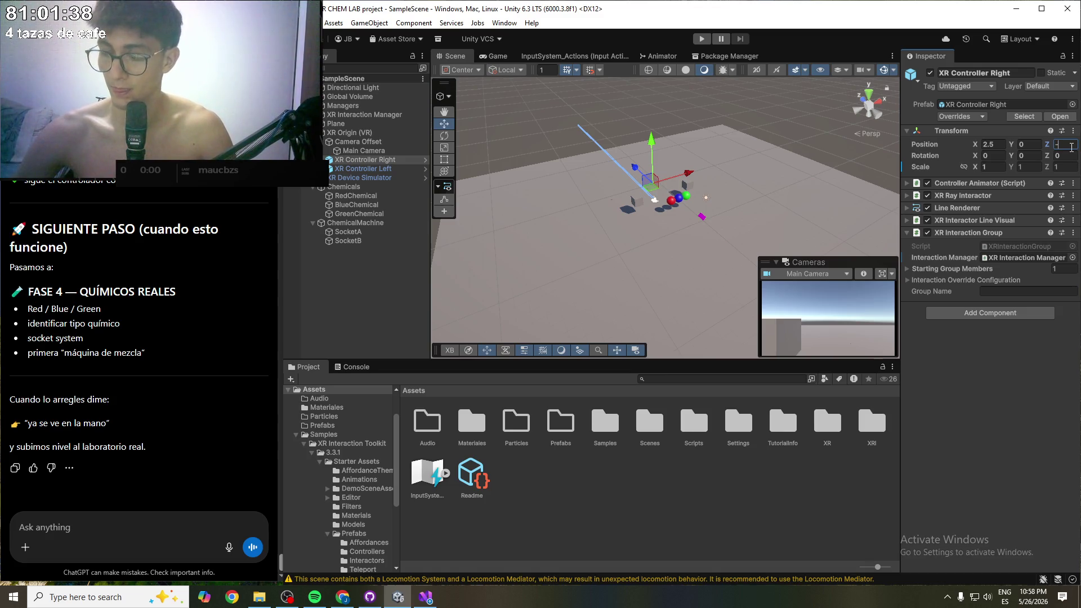
{"action": "type", "text": "5"}
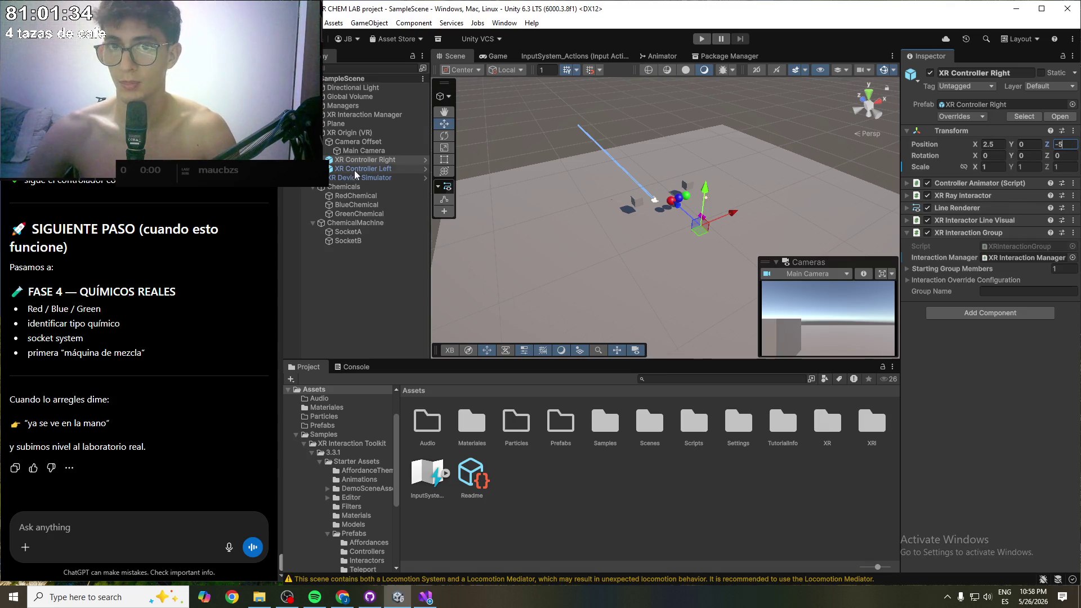
{"action": "left_click", "coordinate": [383, 168]}
{"action": "left_click", "coordinate": [1073, 145]}
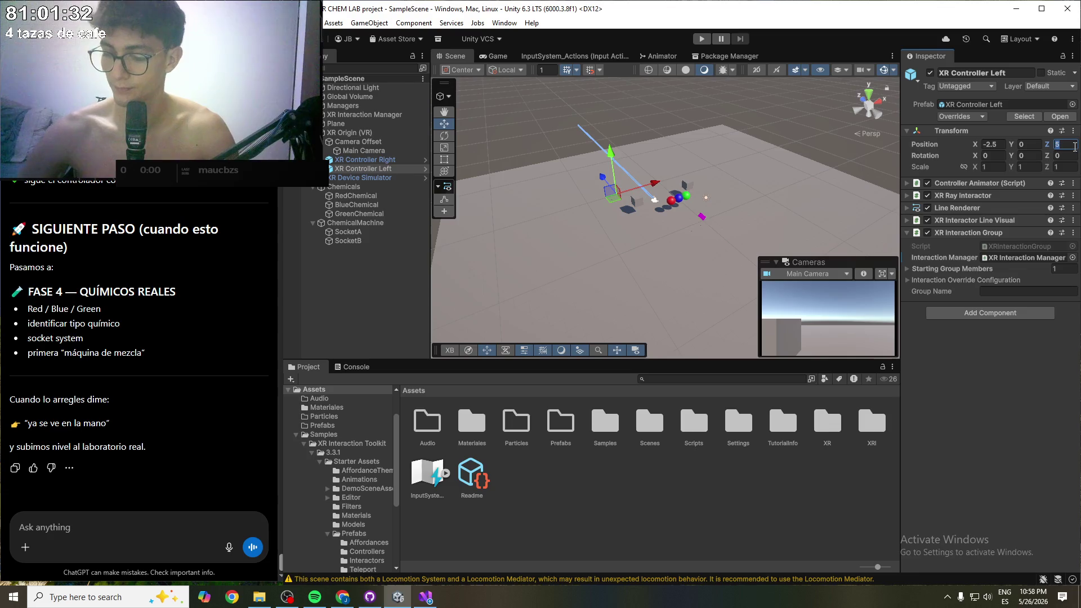
{"action": "type", "text": "-5"}
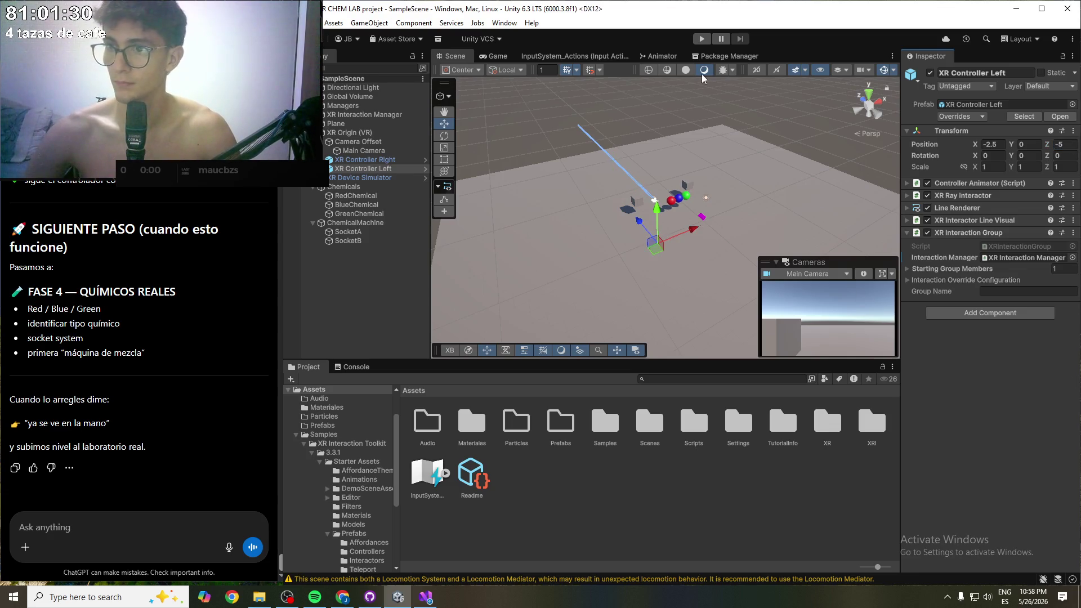
{"action": "left_click", "coordinate": [702, 40]}
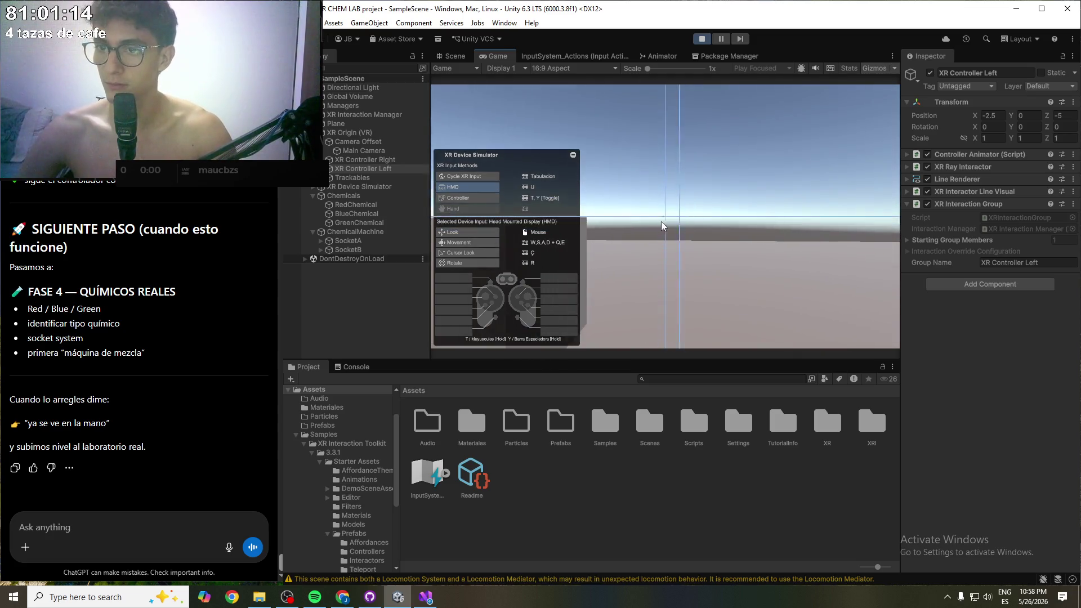
- Walk to the spheres, grab the red sphere with the left controller, and drop it on a box
{"action": "mouse_move", "coordinate": [666, 222]}
{"action": "left_mouse_down"}
{"action": "mouse_move", "coordinate": [694, 263]}
{"action": "mouse_move", "coordinate": [981, 369]}
{"action": "mouse_move", "coordinate": [836, 315]}
{"action": "left_mouse_up"}
{"action": "key", "text": "w"}
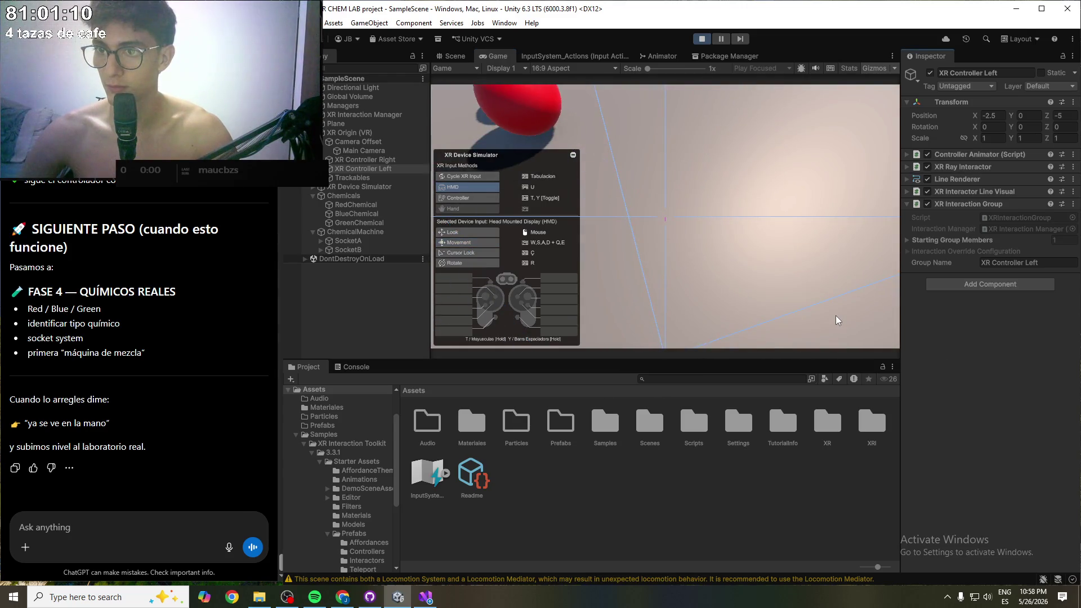
{"action": "mouse_move", "coordinate": [762, 271]}
{"action": "left_mouse_down"}
{"action": "mouse_move", "coordinate": [688, 235]}
{"action": "mouse_move", "coordinate": [738, 241]}
{"action": "mouse_move", "coordinate": [707, 215]}
{"action": "left_mouse_up"}
{"action": "key", "text": "s"}
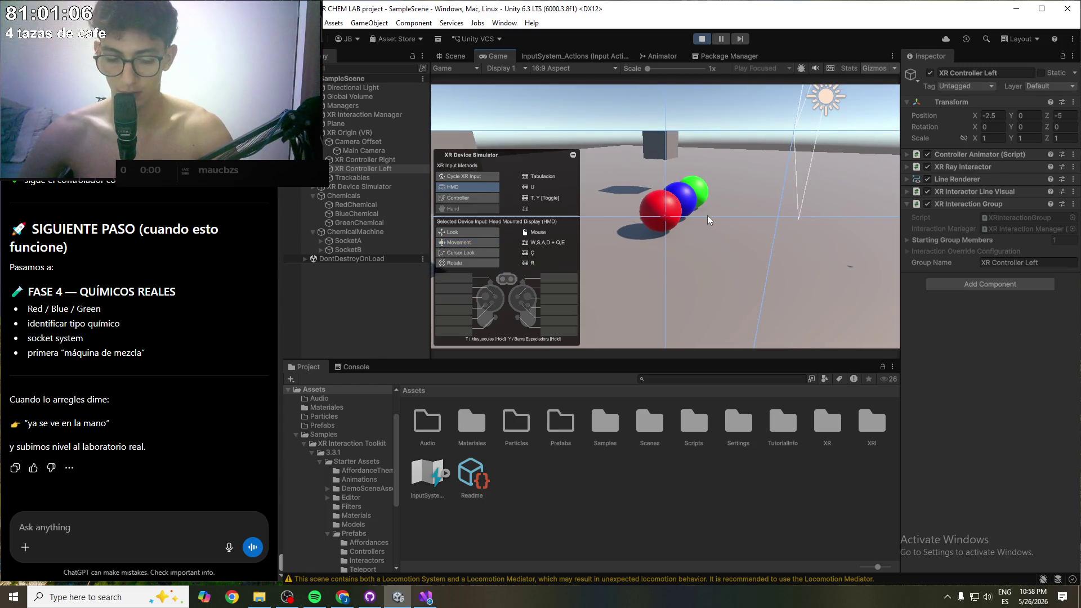
{"action": "key", "text": "Tab"}
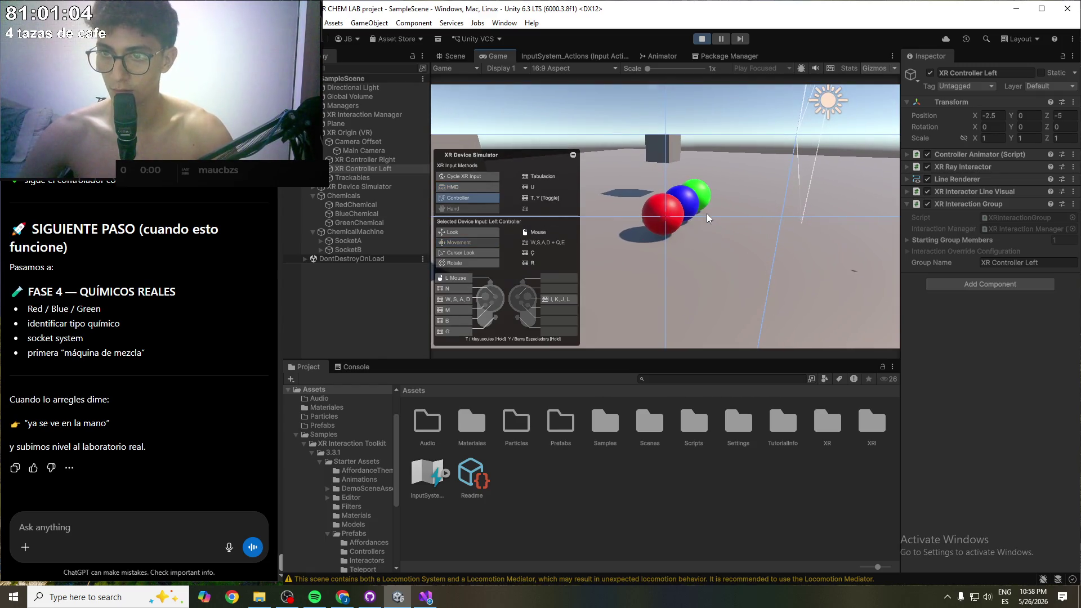
{"action": "key", "text": "g"}
{"action": "mouse_move", "coordinate": [674, 232]}
{"action": "left_mouse_down"}
{"action": "mouse_move", "coordinate": [601, 203]}
{"action": "mouse_move", "coordinate": [594, 169]}
{"action": "mouse_move", "coordinate": [658, 195]}
{"action": "mouse_move", "coordinate": [644, 207]}
{"action": "left_mouse_up"}
{"action": "key", "text": "g"}
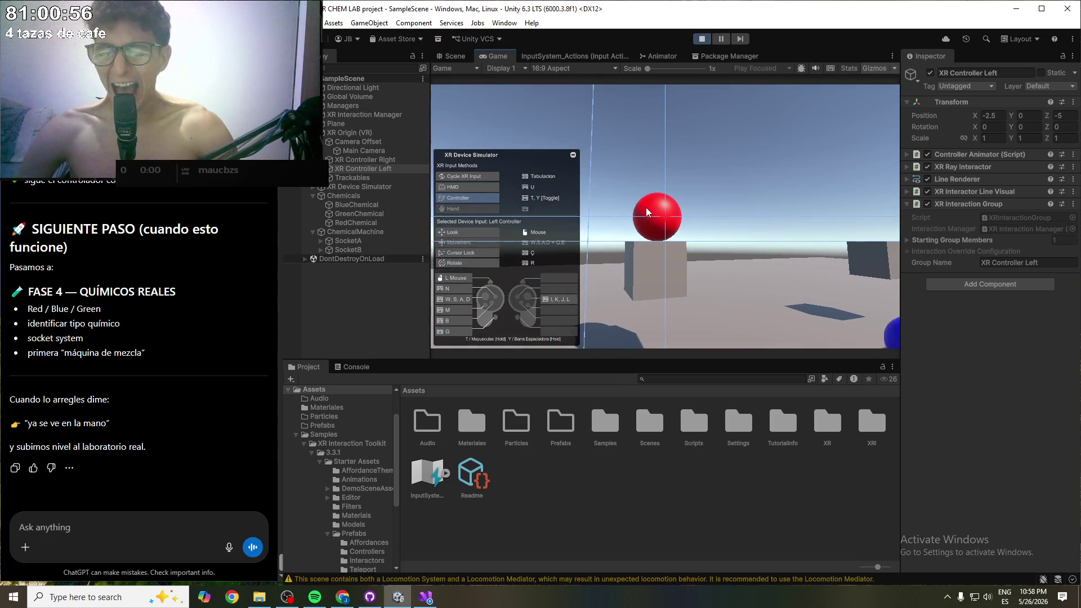
{"action": "key", "text": "g"}
{"action": "mouse_move", "coordinate": [755, 207]}
{"action": "left_mouse_down"}
{"action": "mouse_move", "coordinate": [783, 208]}
{"action": "mouse_move", "coordinate": [838, 255]}
{"action": "mouse_move", "coordinate": [832, 211]}
{"action": "mouse_move", "coordinate": [814, 216]}
{"action": "mouse_move", "coordinate": [826, 262]}
{"action": "mouse_move", "coordinate": [827, 242]}
{"action": "mouse_move", "coordinate": [811, 246]}
{"action": "mouse_move", "coordinate": [850, 293]}
{"action": "mouse_move", "coordinate": [859, 204]}
{"action": "mouse_move", "coordinate": [835, 206]}
{"action": "mouse_move", "coordinate": [935, 173]}
{"action": "mouse_move", "coordinate": [974, 137]}
{"action": "mouse_move", "coordinate": [776, 198]}
{"action": "mouse_move", "coordinate": [470, 201]}
{"action": "mouse_move", "coordinate": [573, 261]}
{"action": "mouse_move", "coordinate": [1049, 142]}
{"action": "left_mouse_up"}
{"action": "key", "text": "Tab"}
- During play, try Z -1 on the left controller, then set it to -5
{"action": "left_click", "coordinate": [1064, 120]}
{"action": "type", "text": "-1"}
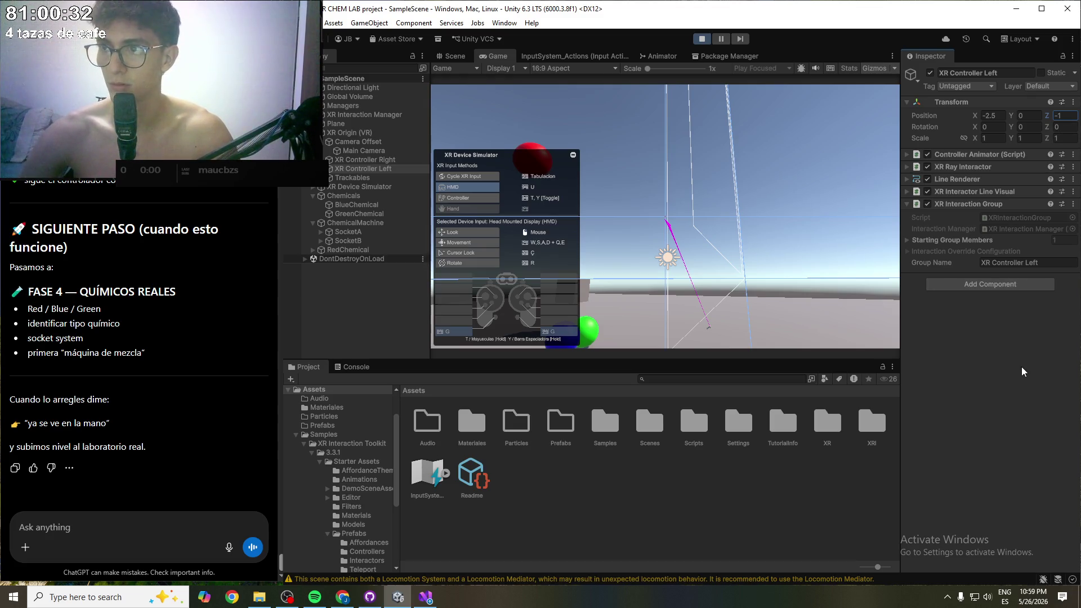
{"action": "left_click", "coordinate": [1063, 116]}
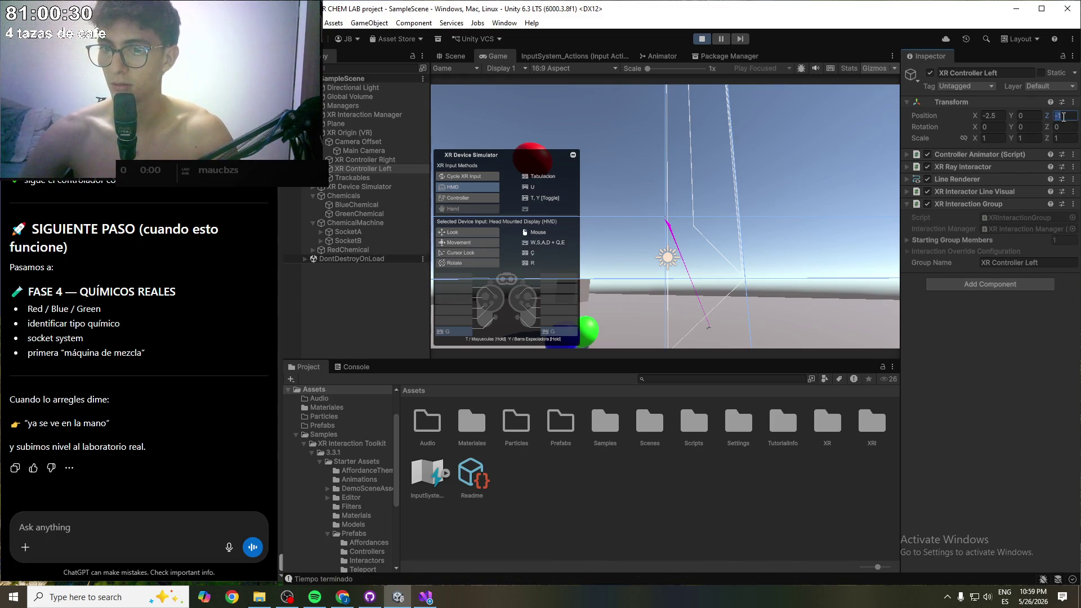
{"action": "type", "text": "-5"}
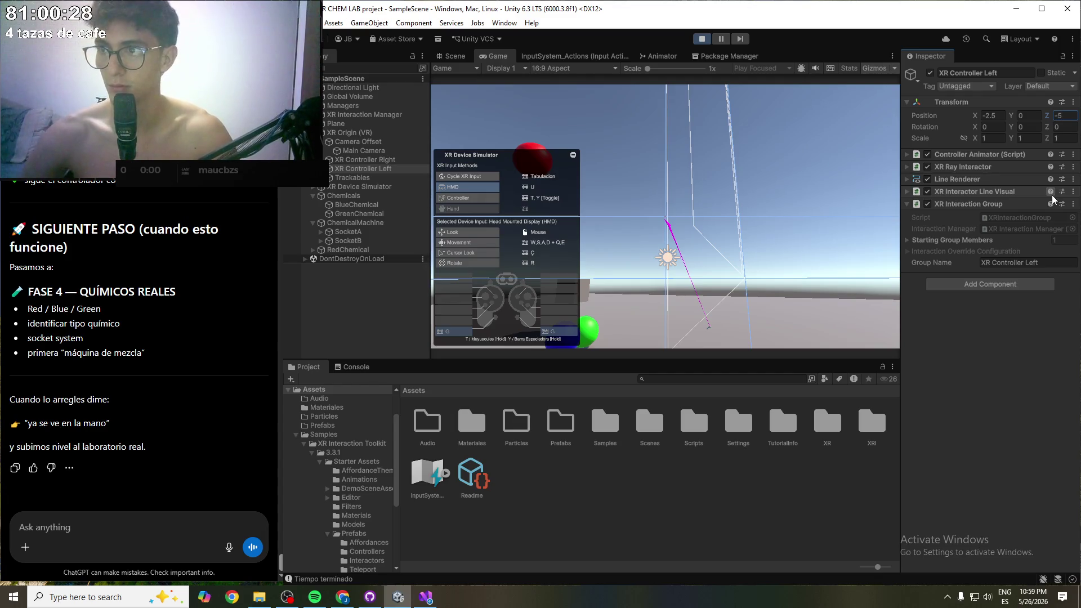
{"action": "key", "text": "Return"}
- Set the right controller's Z position to -1, look at the floor, then stop play
{"action": "left_click", "coordinate": [361, 160]}
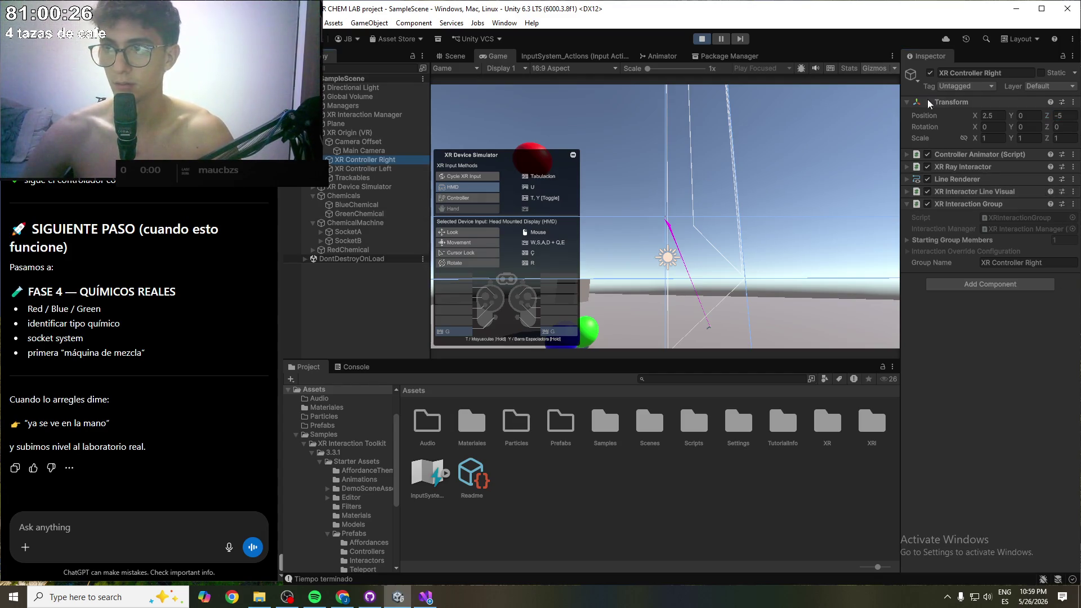
{"action": "left_click", "coordinate": [1063, 115]}
{"action": "type", "text": "-1"}
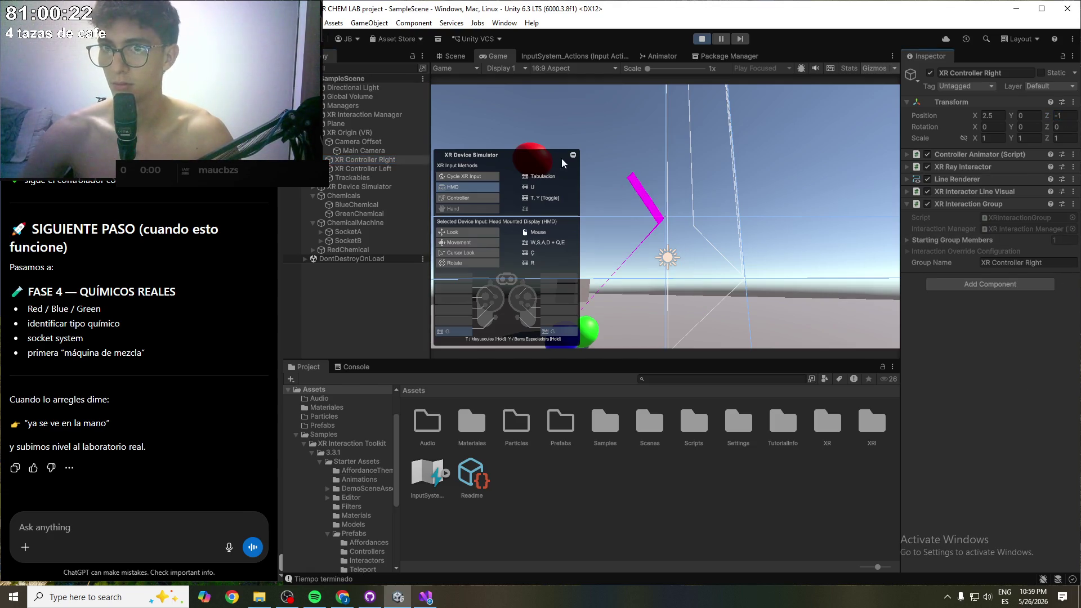
{"action": "mouse_move", "coordinate": [531, 146]}
{"action": "left_mouse_down"}
{"action": "mouse_move", "coordinate": [390, 165]}
{"action": "mouse_move", "coordinate": [303, 316]}
{"action": "mouse_move", "coordinate": [505, 197]}
{"action": "mouse_move", "coordinate": [633, 168]}
{"action": "mouse_move", "coordinate": [701, 92]}
{"action": "mouse_move", "coordinate": [701, 42]}
{"action": "mouse_move", "coordinate": [731, 113]}
{"action": "mouse_move", "coordinate": [771, 72]}
{"action": "mouse_move", "coordinate": [689, 45]}
{"action": "left_mouse_up"}
{"action": "left_click", "coordinate": [701, 39]}
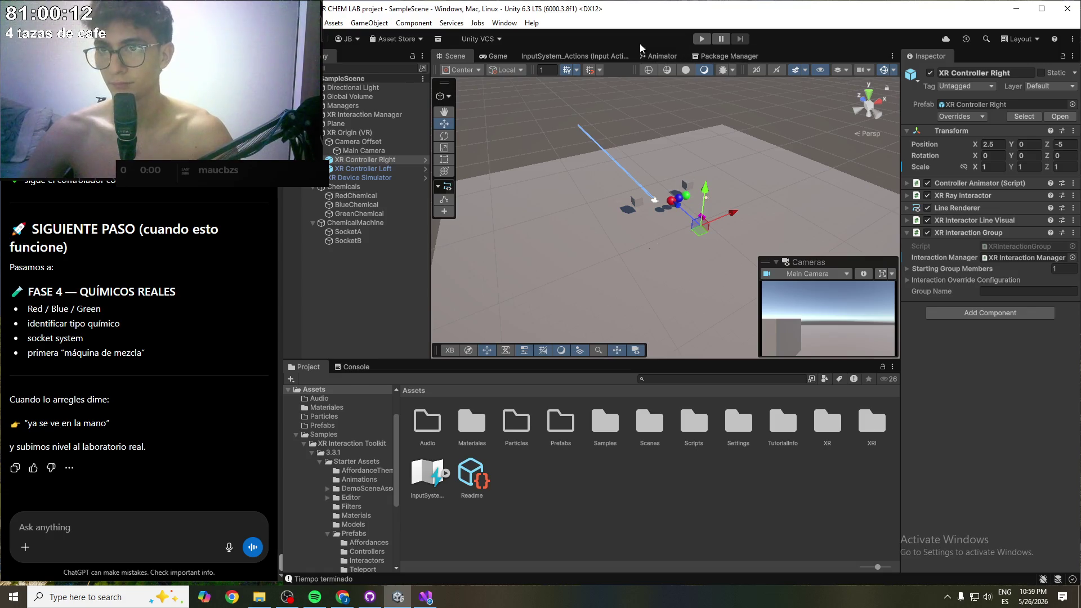
- Run a quick play test, turn up the music, and set the right controller's Z to -1
{"action": "left_click", "coordinate": [701, 39]}
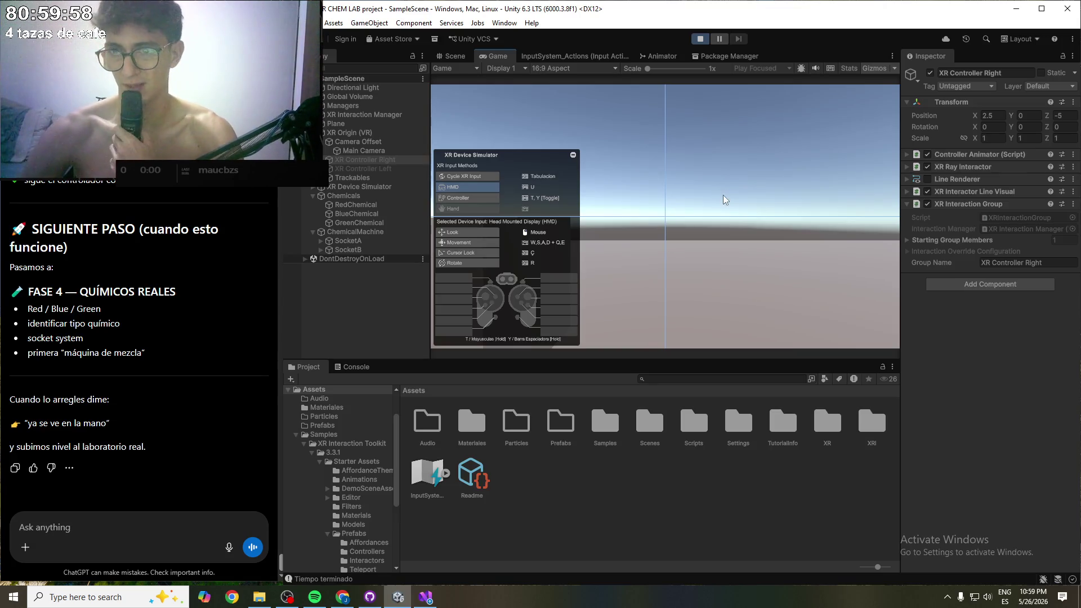
{"action": "key", "text": "ctrl+p"}
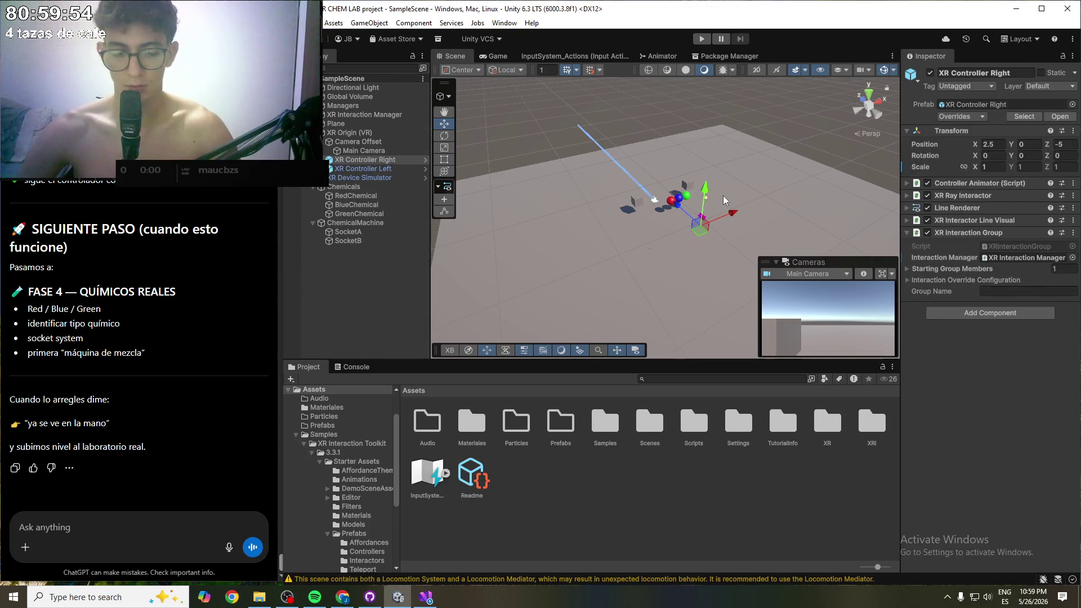
{"action": "left_click", "coordinate": [315, 597]}
{"action": "left_click", "coordinate": [939, 509]}
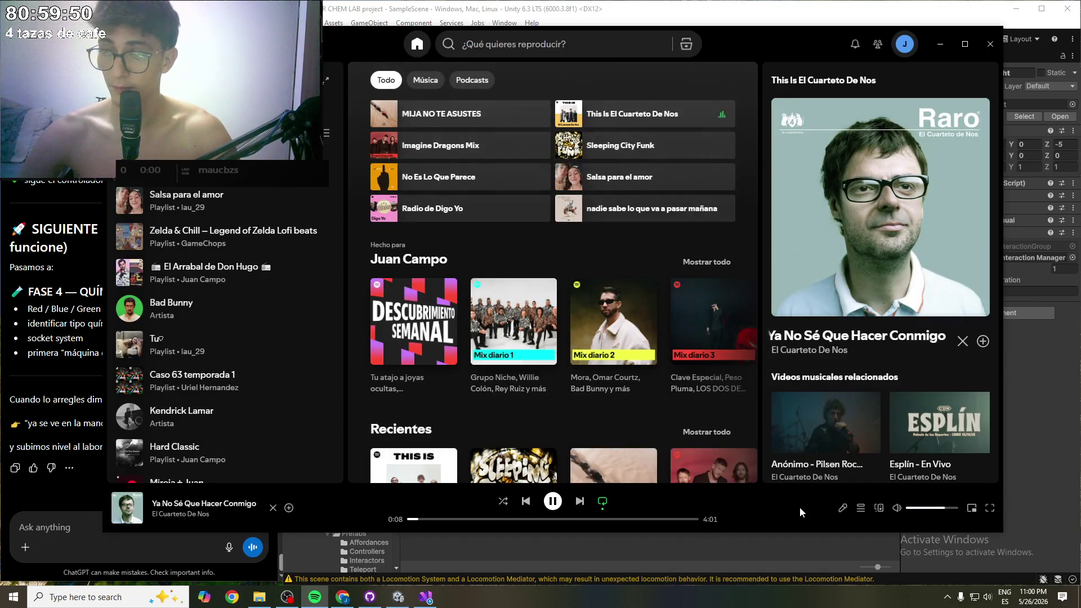
{"action": "left_click", "coordinate": [940, 44]}
{"action": "left_click", "coordinate": [1063, 144]}
{"action": "type", "text": "1"}
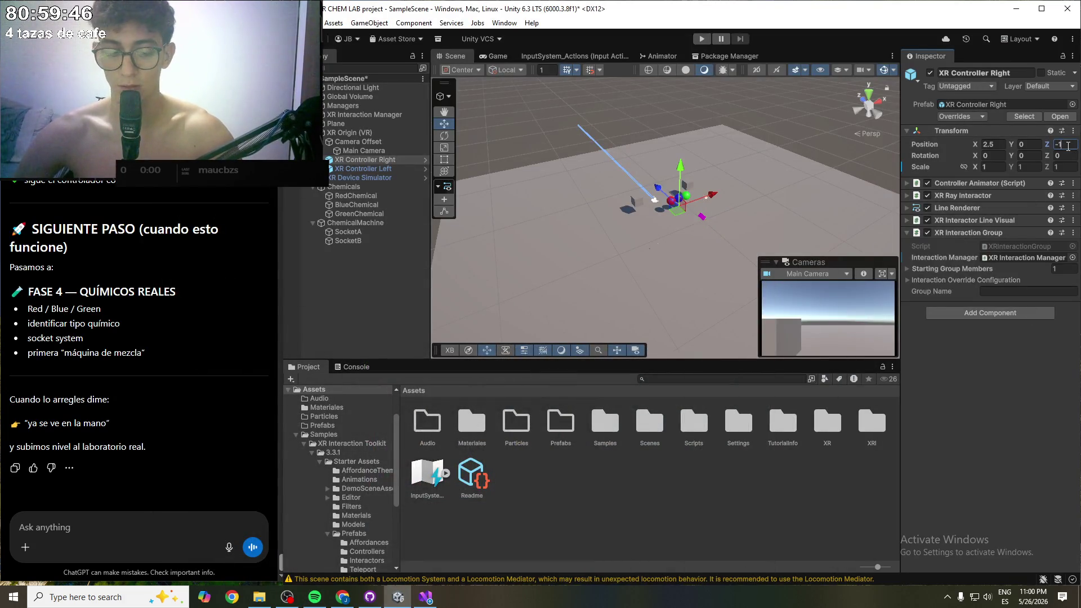
{"action": "key", "text": "ctrl+s"}
{"action": "left_click", "coordinate": [363, 168]}
{"action": "left_click", "coordinate": [1063, 146]}
{"action": "type", "text": "-1"}
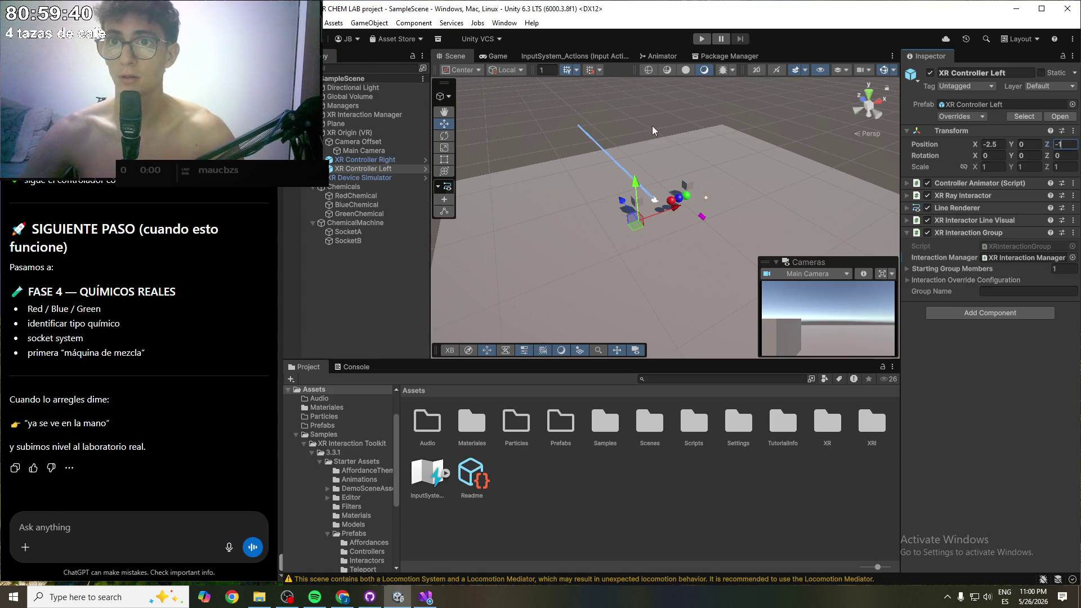
{"action": "left_click", "coordinate": [707, 40]}
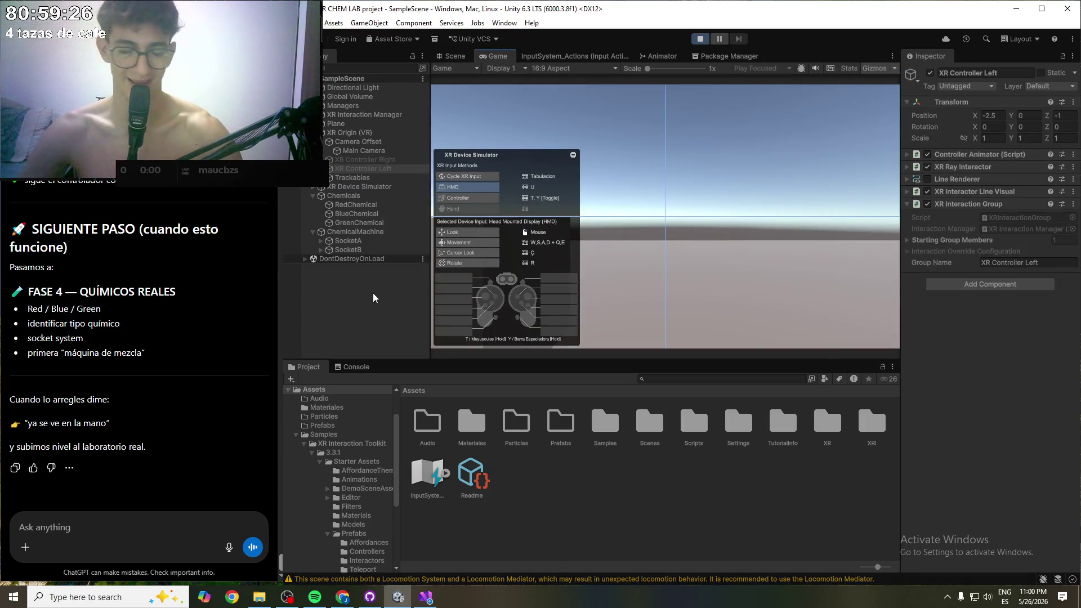
{"action": "left_click", "coordinate": [373, 297]}
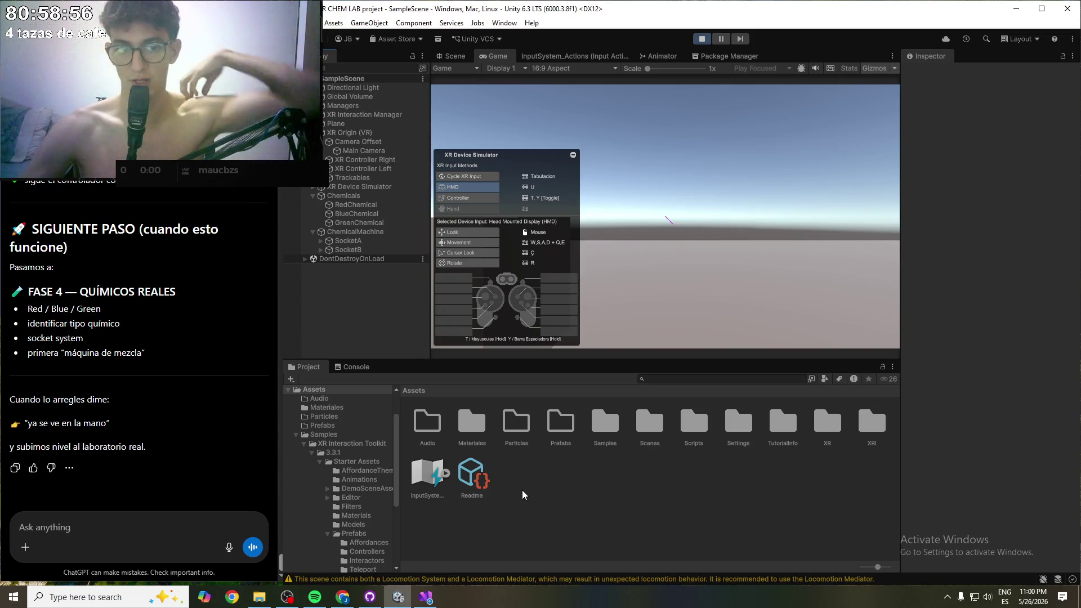
{"action": "left_click", "coordinate": [287, 597]}
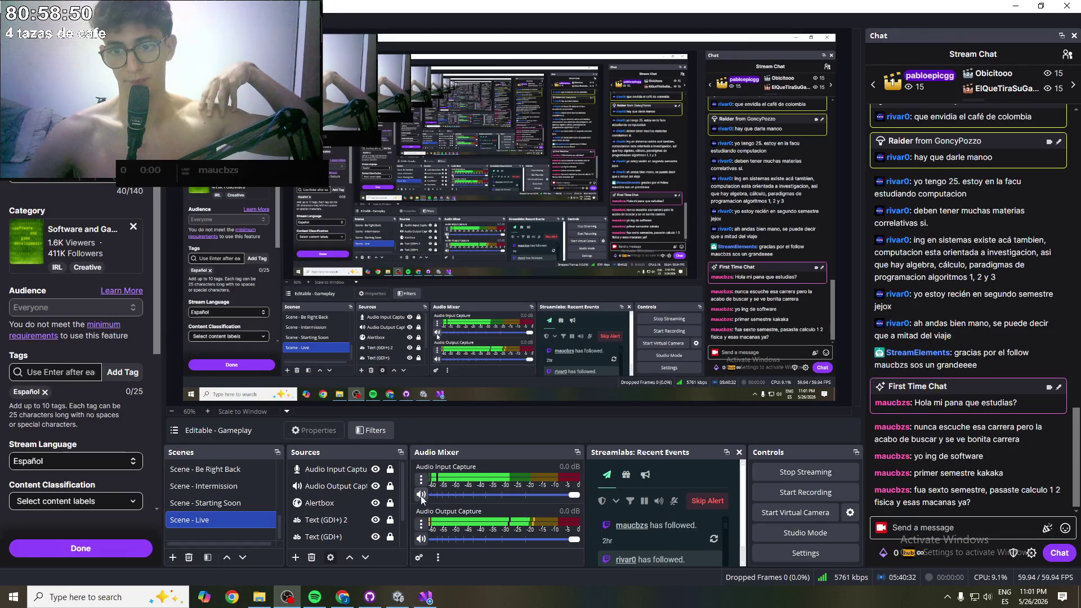
- Open the microphone's filters and enter 7 for the compressor output gain
{"action": "left_click", "coordinate": [418, 559]}
{"action": "left_click", "coordinate": [476, 447]}
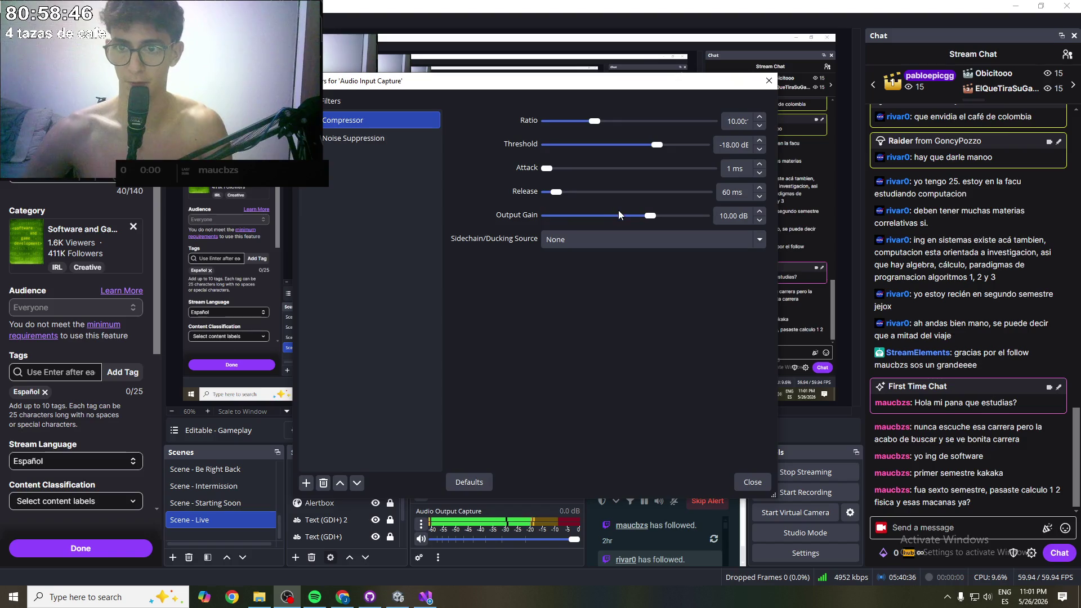
{"action": "double_click", "coordinate": [723, 214]}
{"action": "triple_click", "coordinate": [728, 219]}
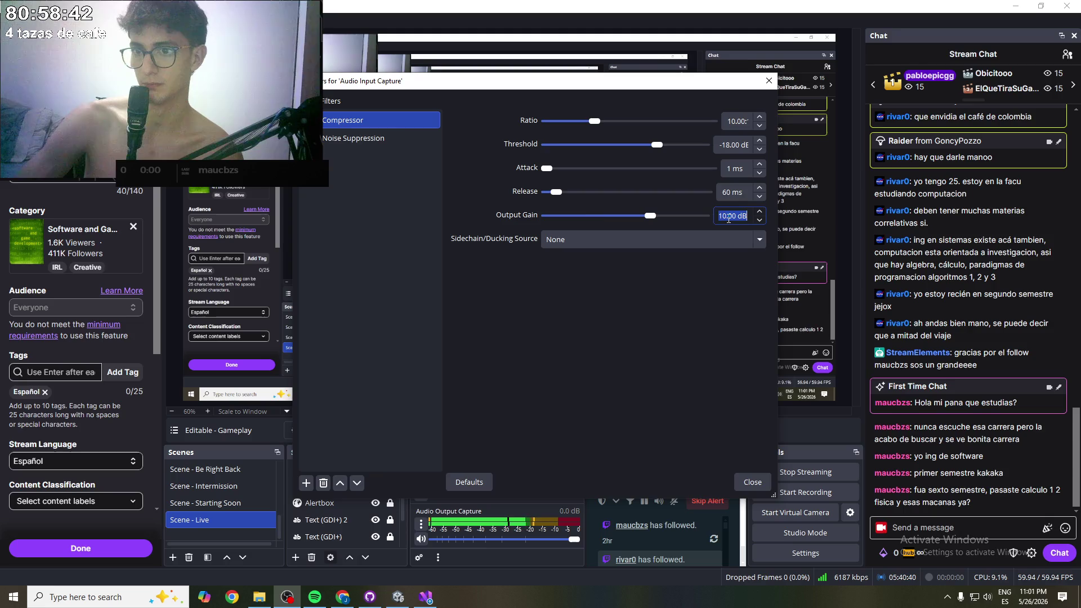
{"action": "type", "text": "7"}
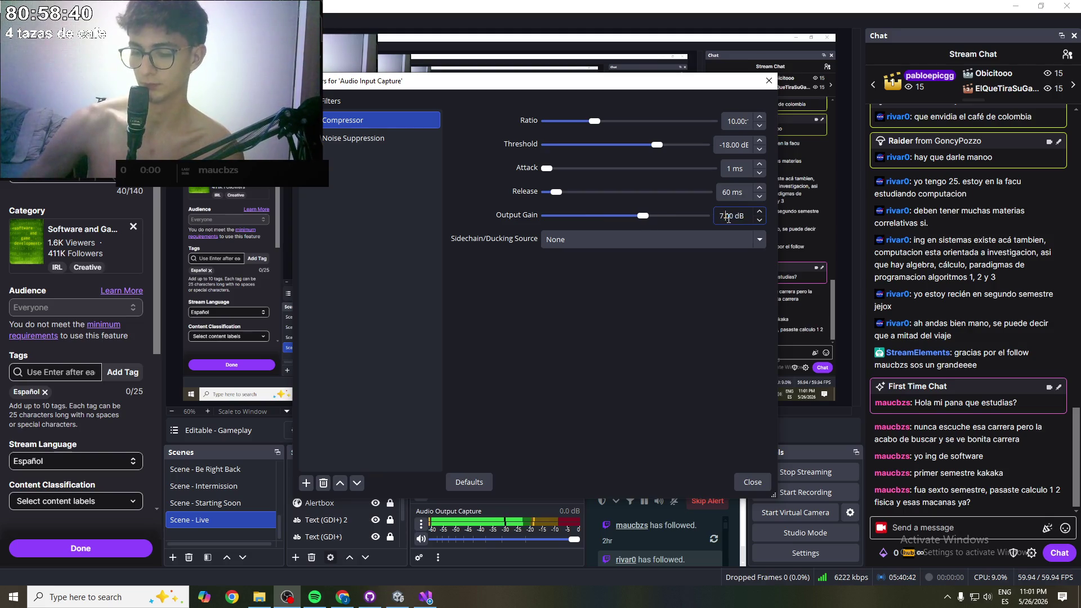
{"action": "key", "text": "Return"}
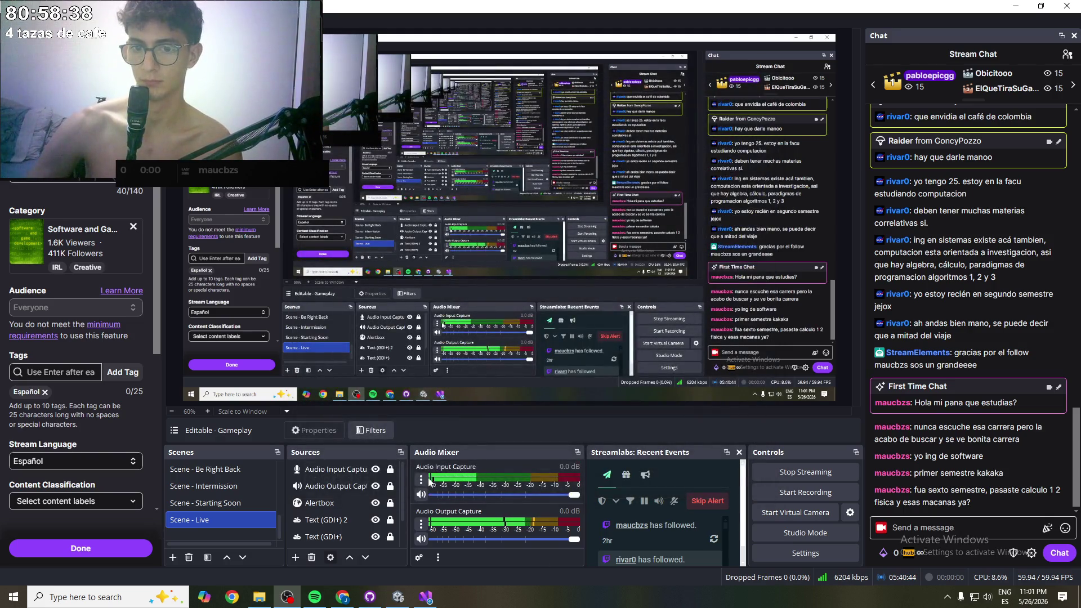
- Reopen the microphone filters and correct the compressor output gain to 7.50 dB
{"action": "right_click", "coordinate": [426, 482]}
{"action": "left_click", "coordinate": [501, 439]}
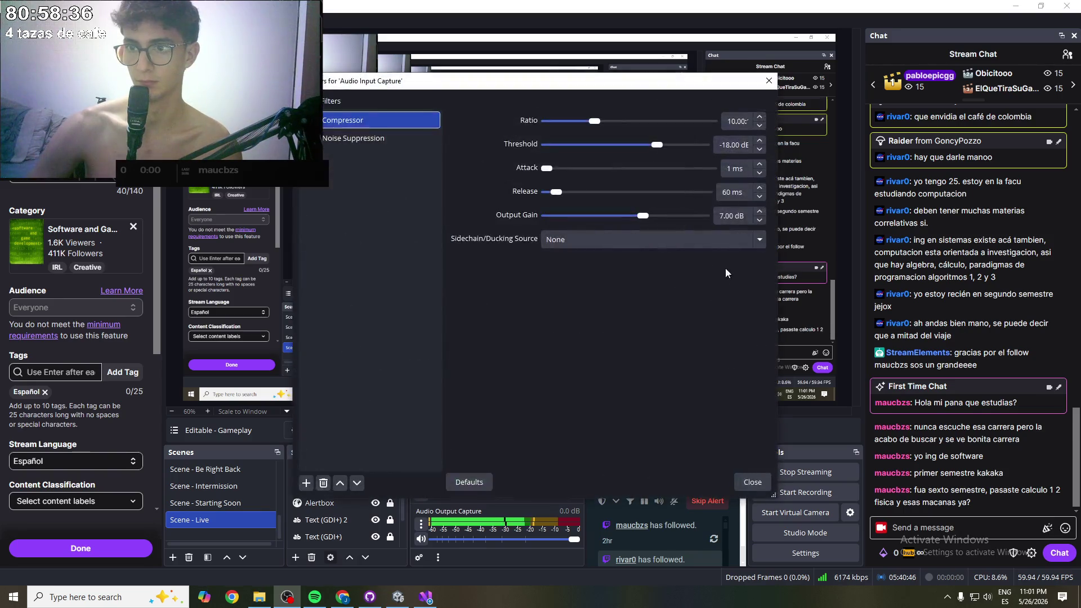
{"action": "left_click", "coordinate": [728, 218]}
{"action": "key", "text": "BackSpace"}
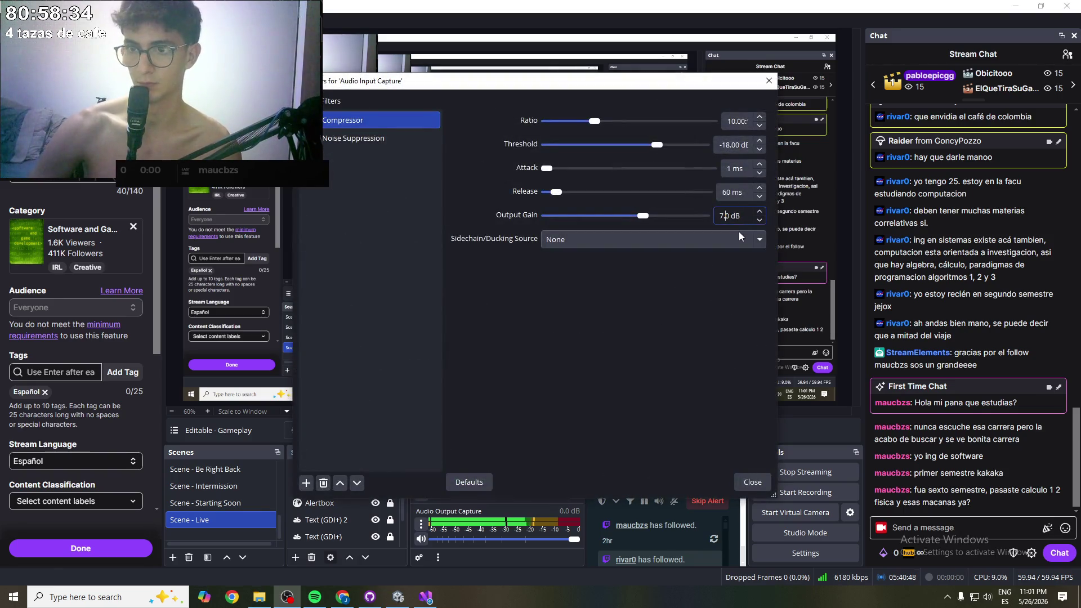
{"action": "type", "text": "5"}
{"action": "key", "text": "BackSpace"}
{"action": "type", "text": "50"}
{"action": "left_click", "coordinate": [700, 291]}
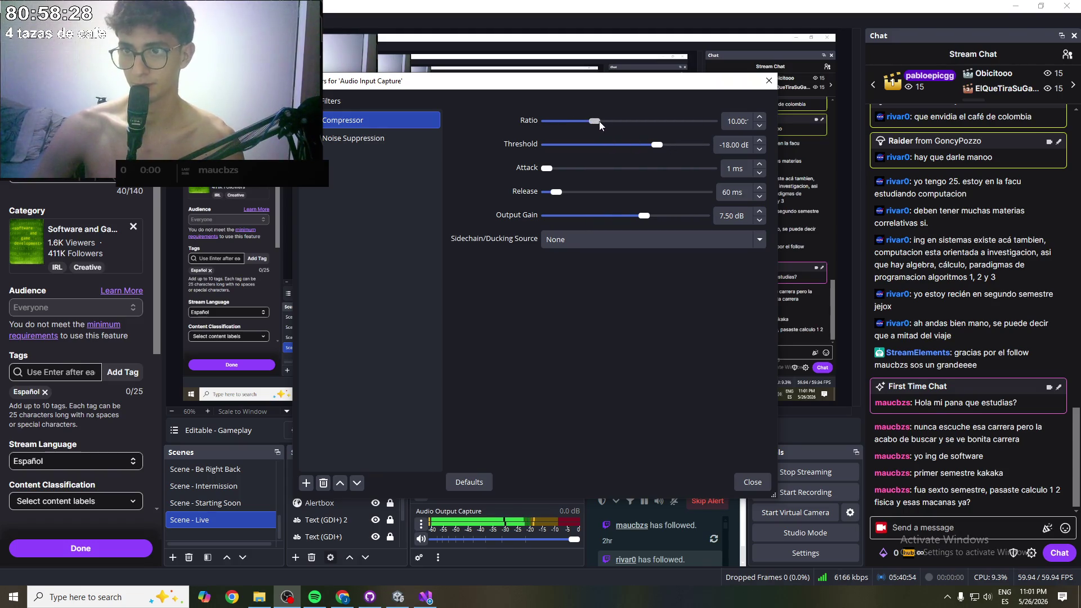
{"action": "left_click", "coordinate": [732, 122]}
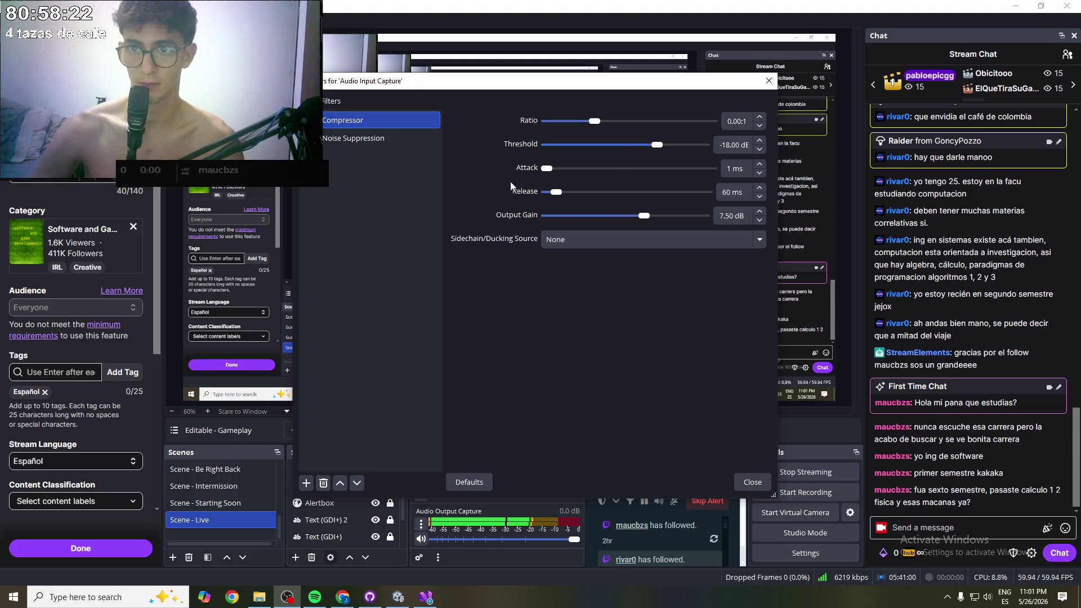
{"action": "left_click", "coordinate": [307, 484]}
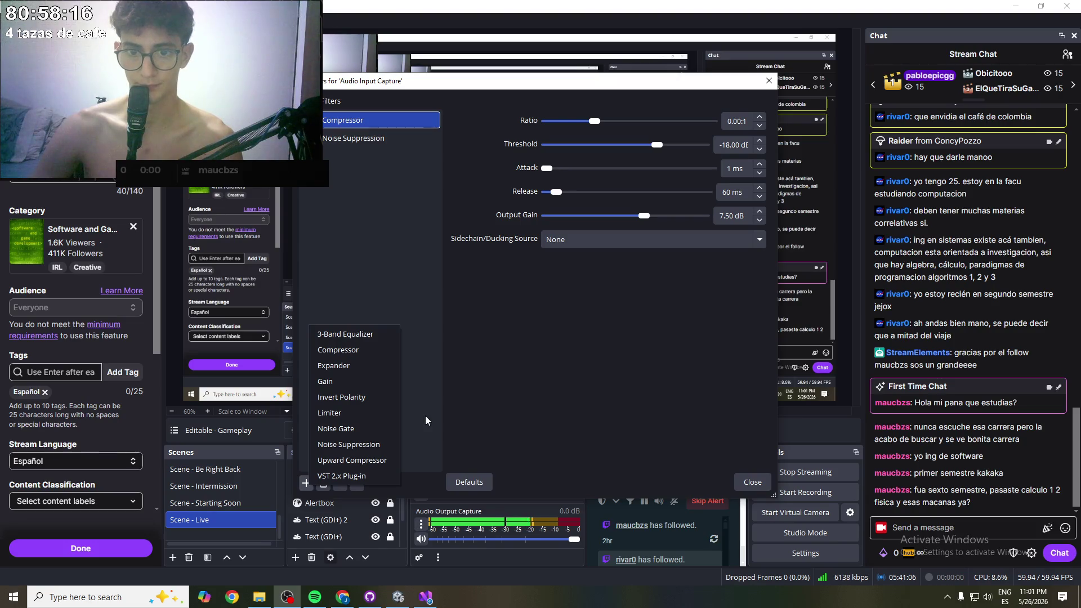
{"action": "left_click", "coordinate": [341, 475]}
{"action": "left_click", "coordinate": [508, 307]}
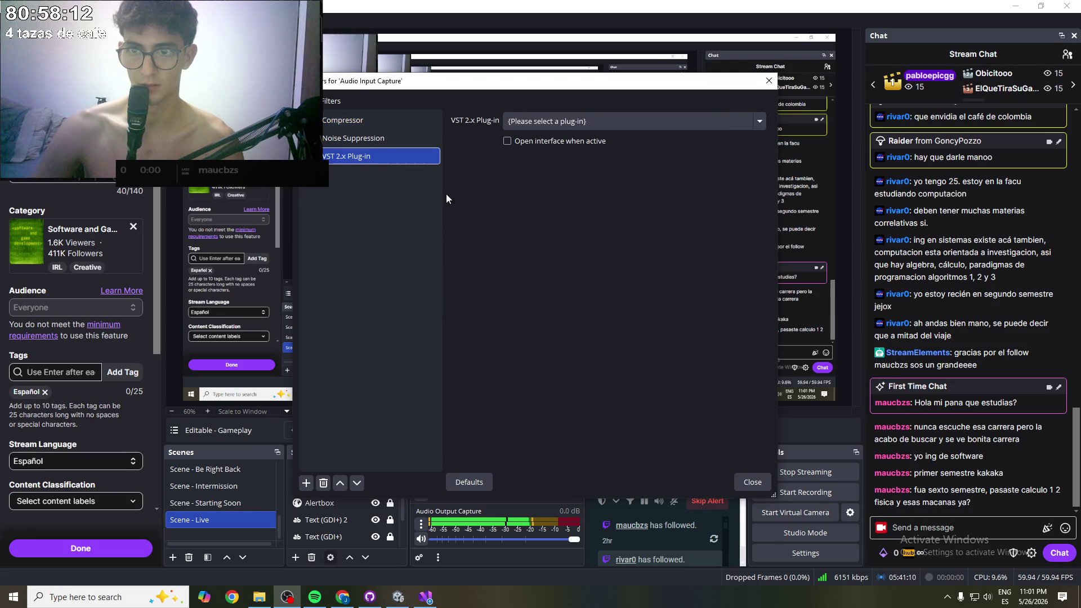
{"action": "left_click", "coordinate": [570, 123]}
{"action": "left_click", "coordinate": [587, 126]}
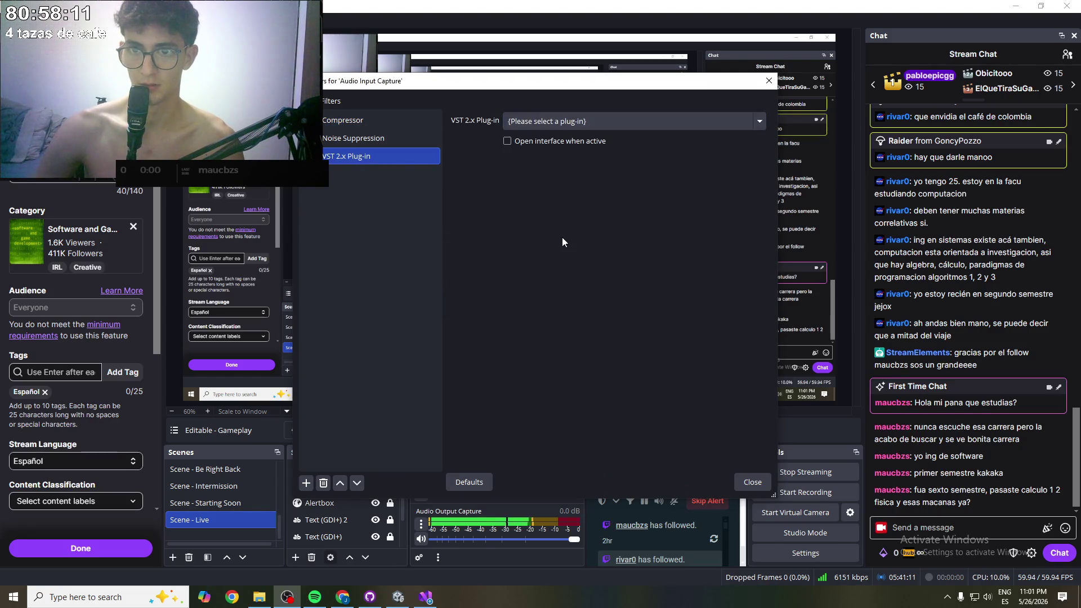
{"action": "left_click", "coordinate": [523, 142]}
{"action": "right_click", "coordinate": [350, 157]}
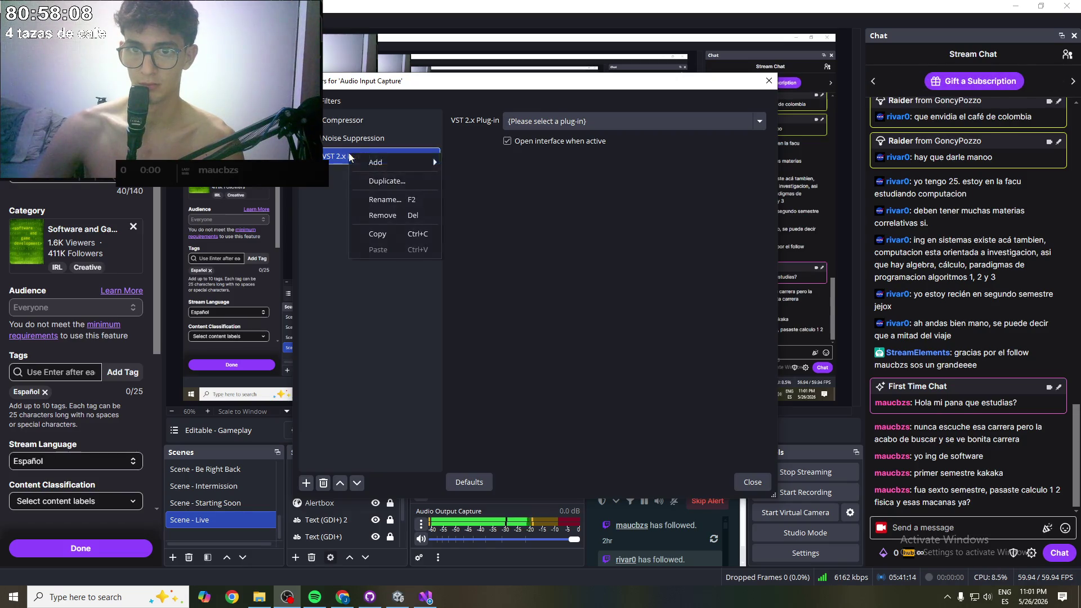
{"action": "left_click", "coordinate": [404, 215]}
{"action": "left_click", "coordinate": [586, 307]}
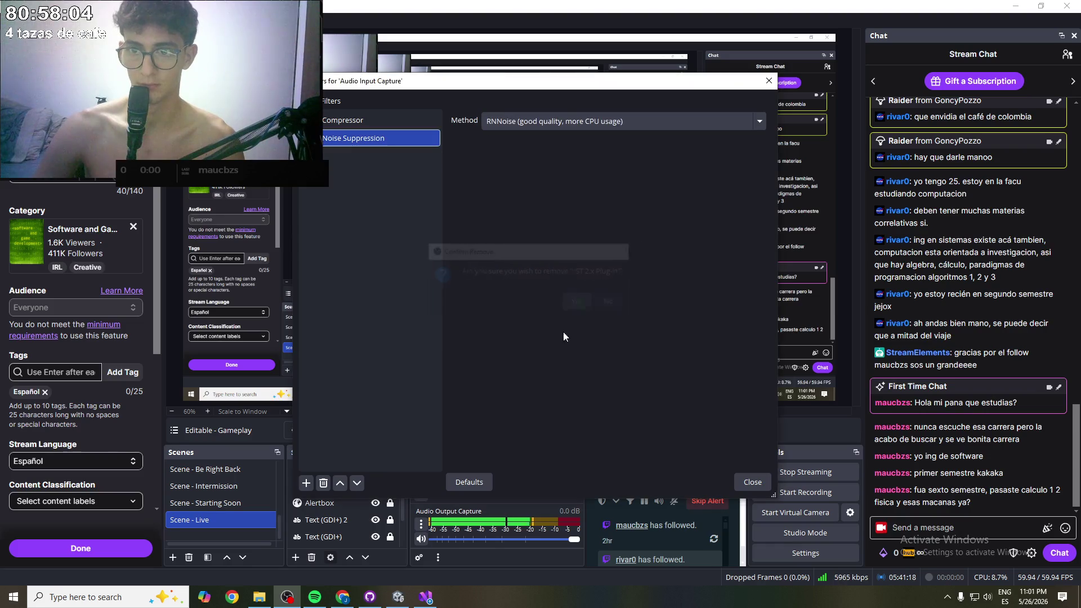
{"action": "left_click", "coordinate": [309, 484]}
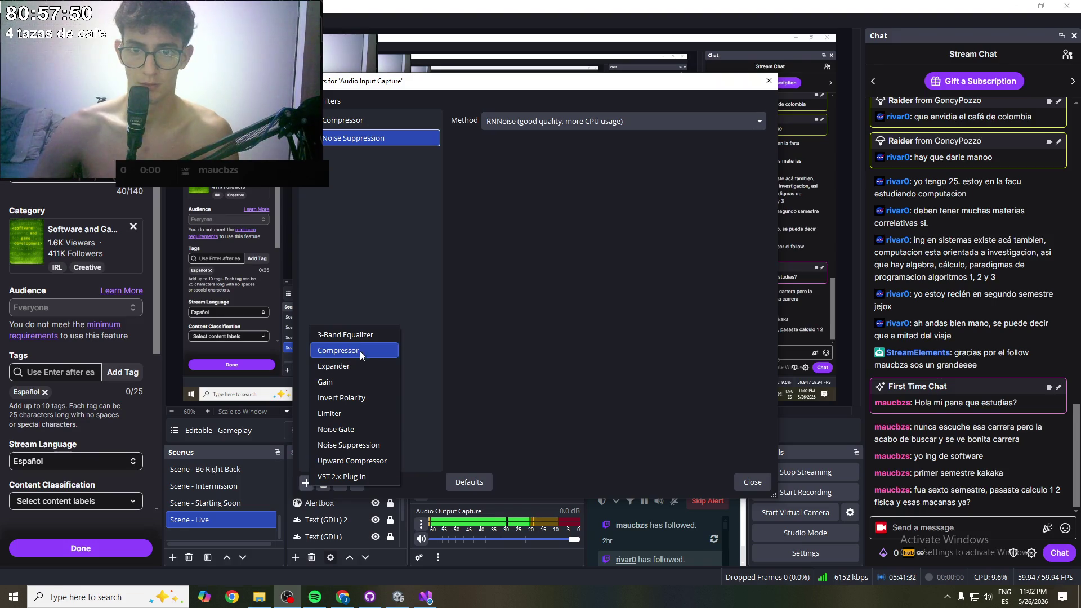
- Add a 3-Band Equalizer with its default name, drag Low to 9.40 dB, and close the dialog
{"action": "left_click", "coordinate": [366, 336]}
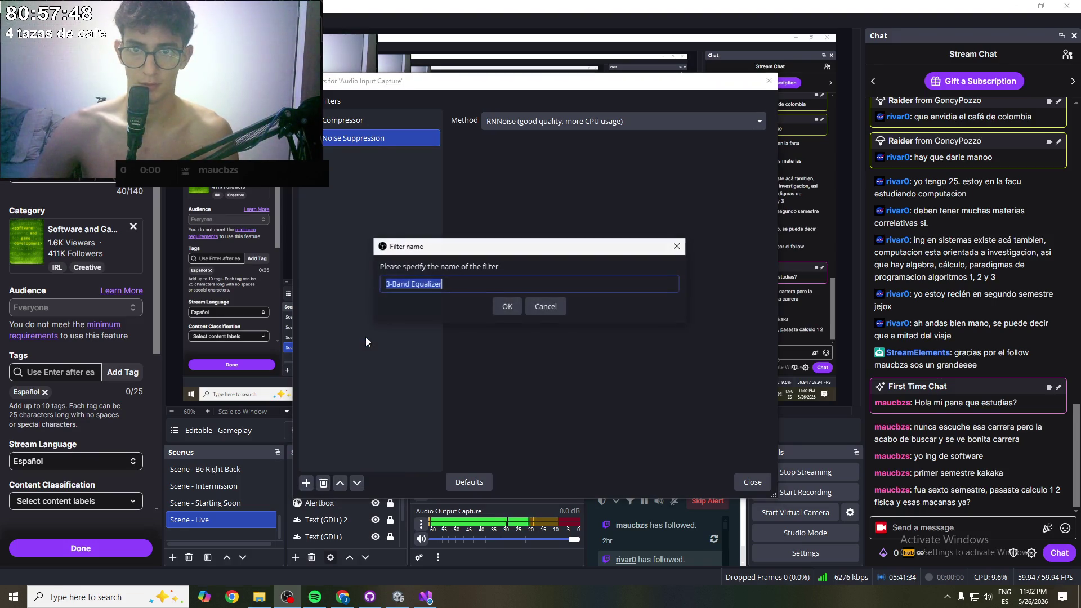
{"action": "left_click", "coordinate": [512, 307]}
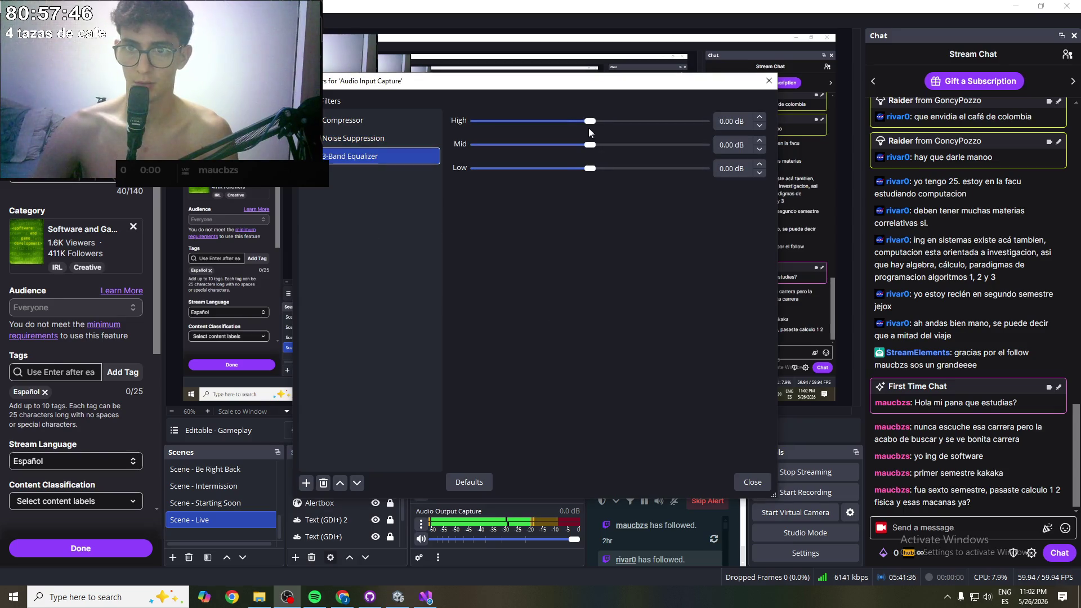
{"action": "left_click_drag", "start_coordinate": [591, 167], "coordinate": [644, 172]}
{"action": "left_click", "coordinate": [725, 169]}
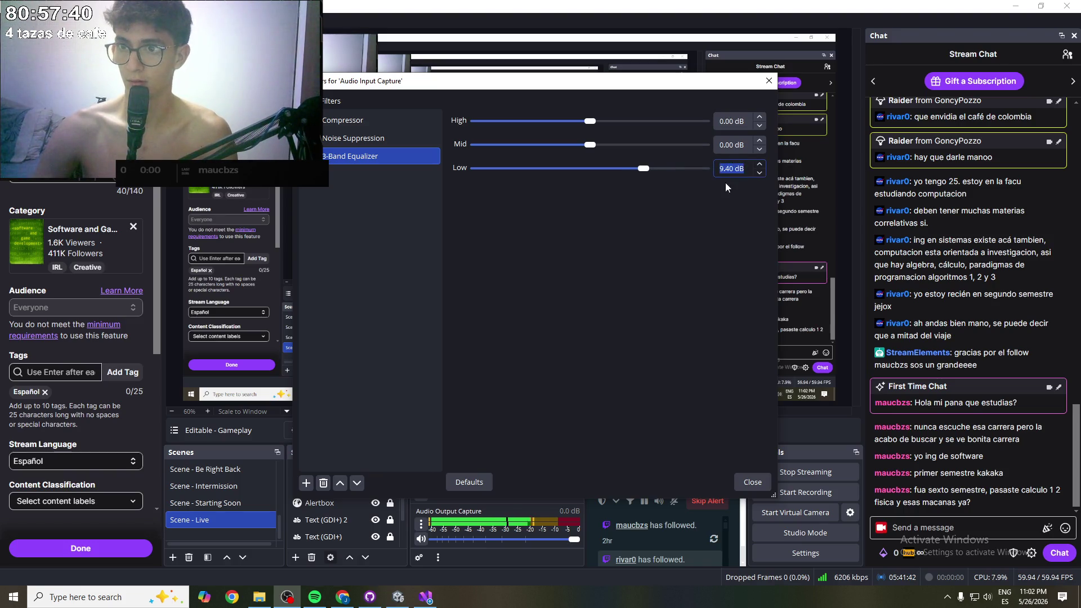
{"action": "key", "text": "Escape"}
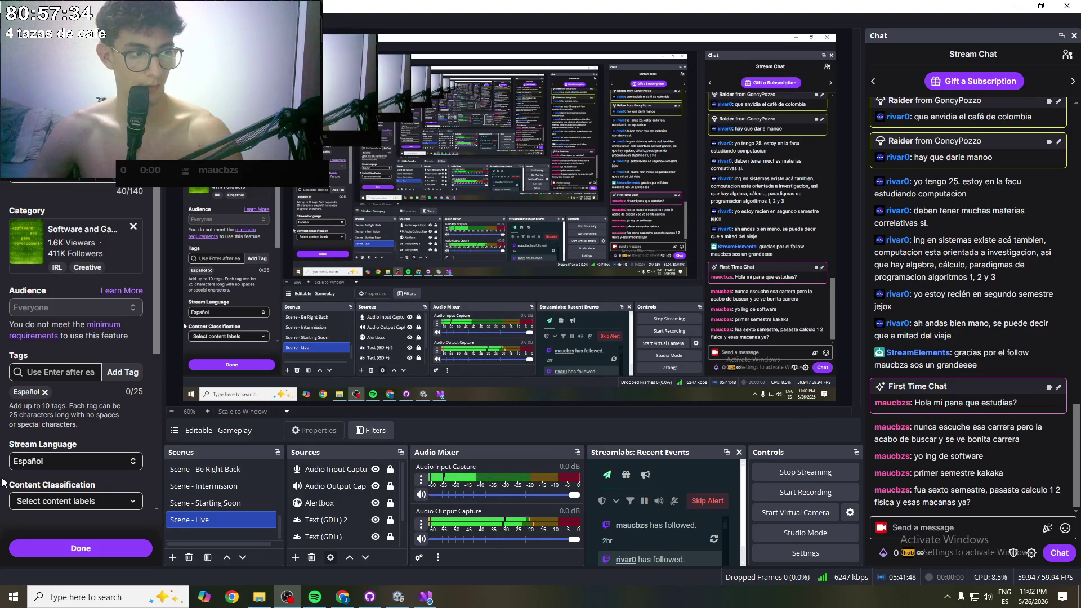
{"action": "key", "text": "ctrl+m"}
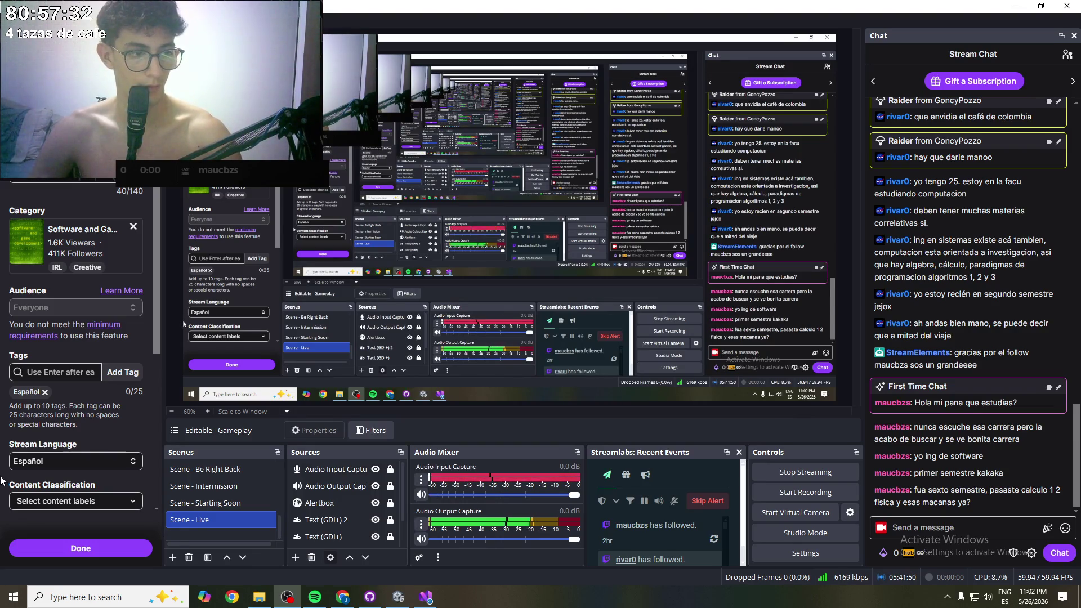
{"action": "key", "text": "ctrl+m"}
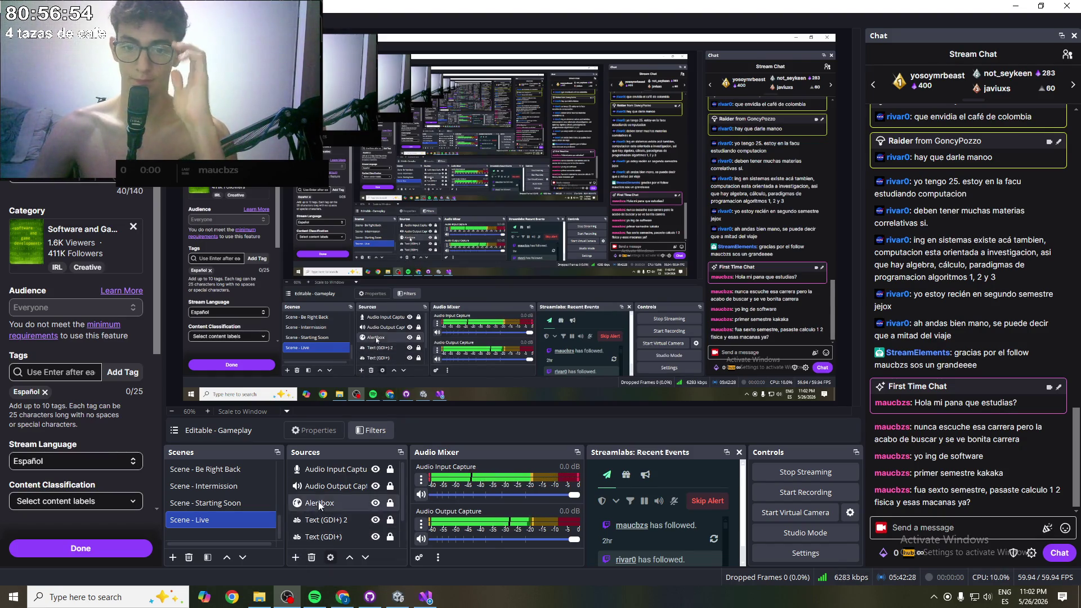
{"action": "double_click", "coordinate": [323, 469]}
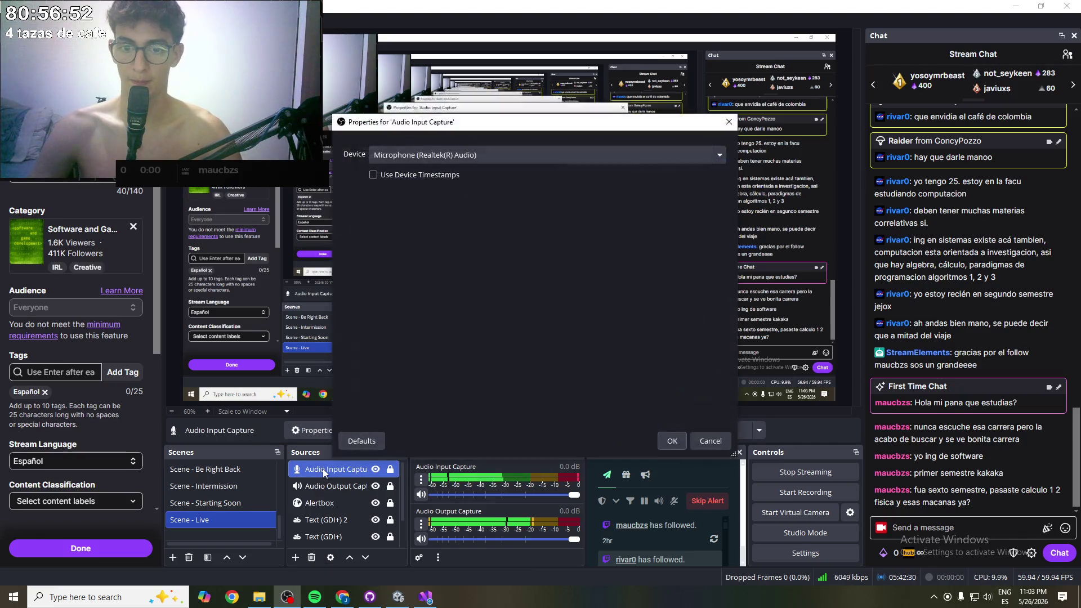
- Reopen the microphone filters and set the 3-Band Equalizer to High -4, Mid 2, Low 11 dB
{"action": "left_click", "coordinate": [710, 442]}
{"action": "right_click", "coordinate": [335, 471]}
{"action": "left_click", "coordinate": [401, 436]}
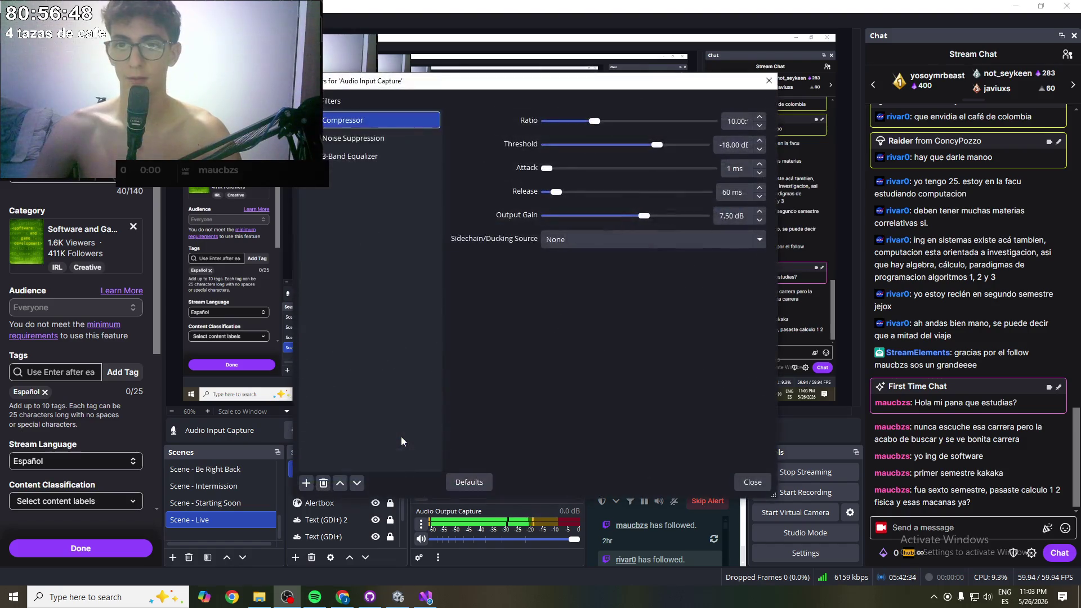
{"action": "left_click", "coordinate": [372, 159]}
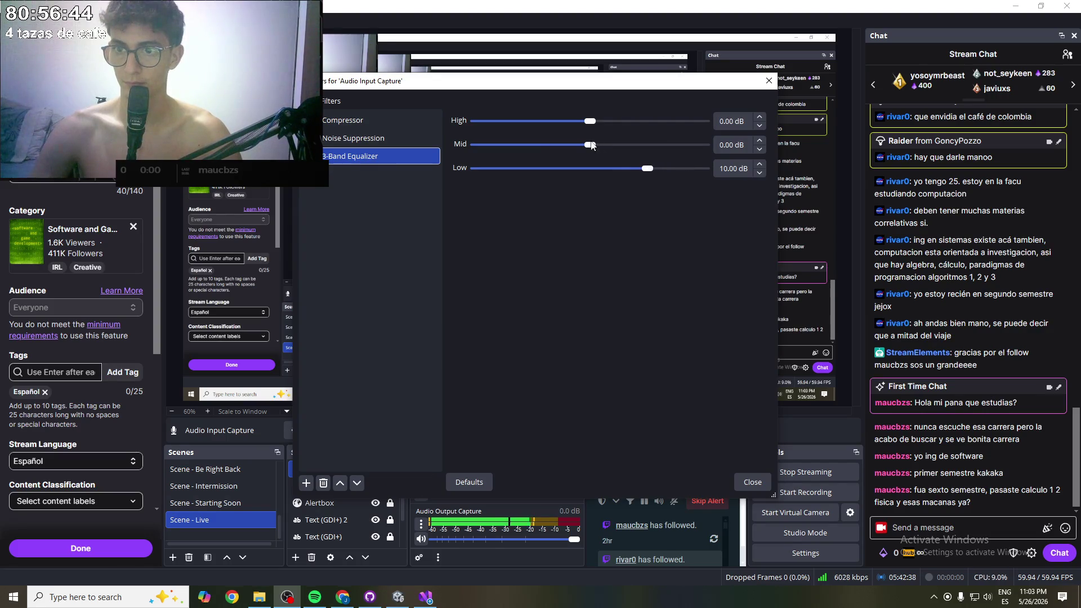
{"action": "left_click_drag", "start_coordinate": [590, 124], "coordinate": [567, 124]}
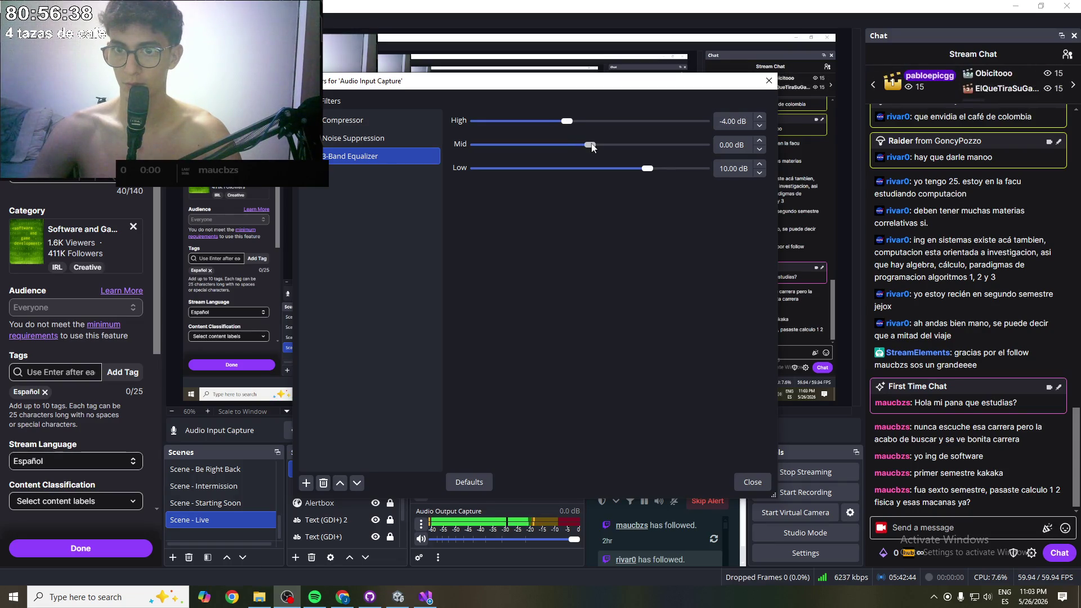
{"action": "left_click_drag", "start_coordinate": [648, 173], "coordinate": [654, 172]}
{"action": "left_click_drag", "start_coordinate": [580, 145], "coordinate": [600, 147]}
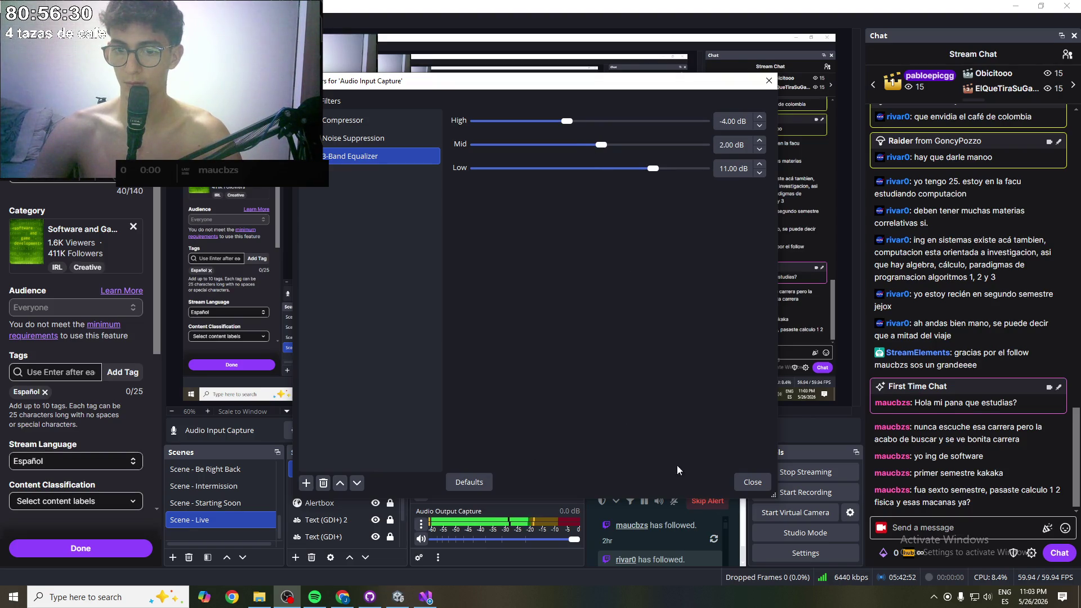
{"action": "left_click", "coordinate": [752, 483]}
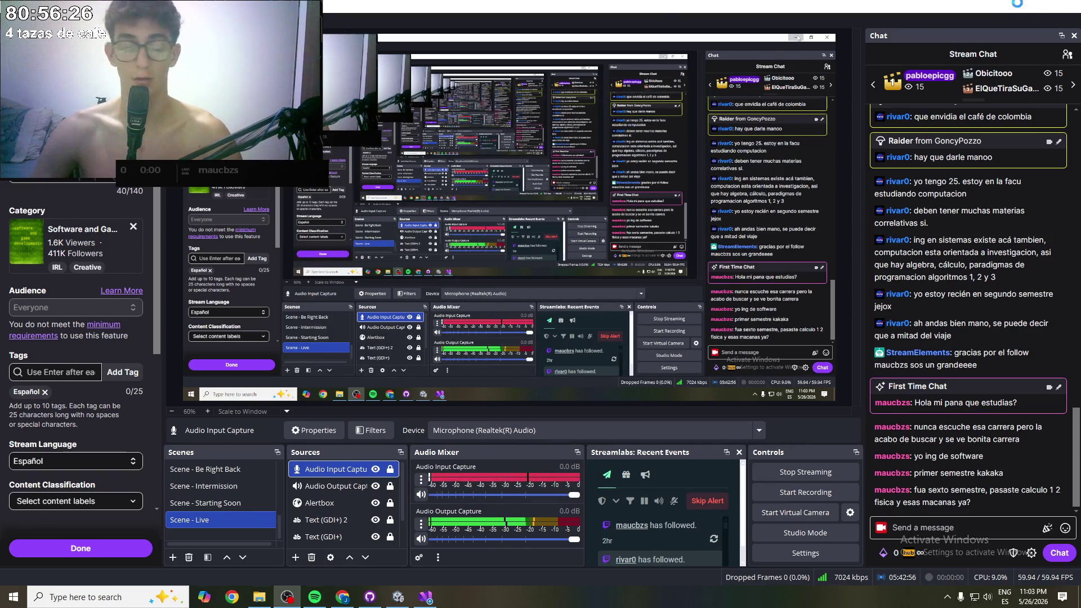
- Return to Unity and move the simulated headset toward the coloured chemical spheres
{"action": "left_click", "coordinate": [1017, 7]}
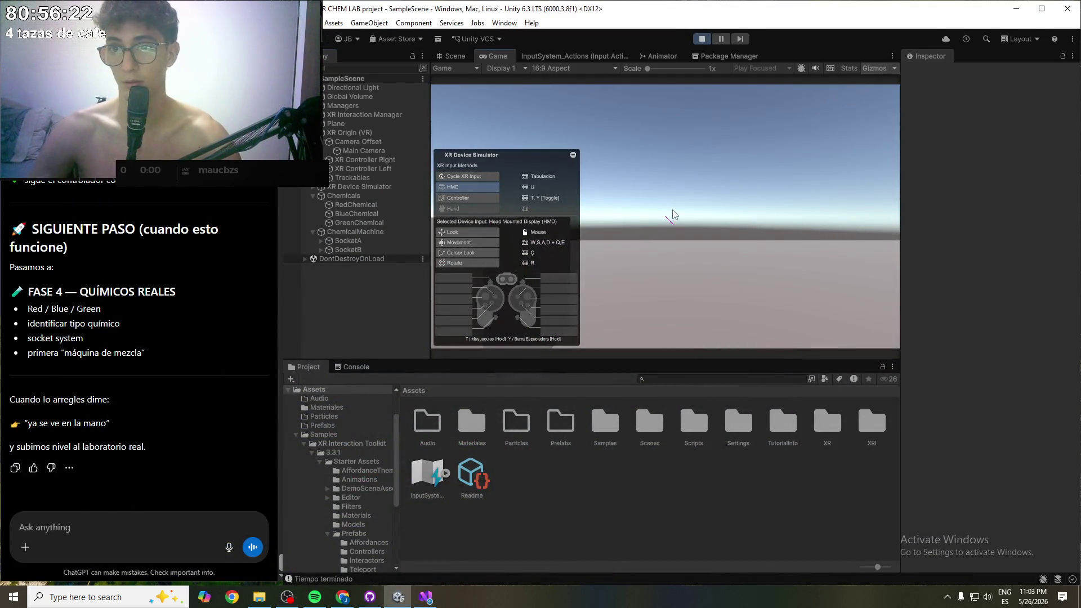
{"action": "left_click_drag", "start_coordinate": [673, 211], "coordinate": [679, 221]}
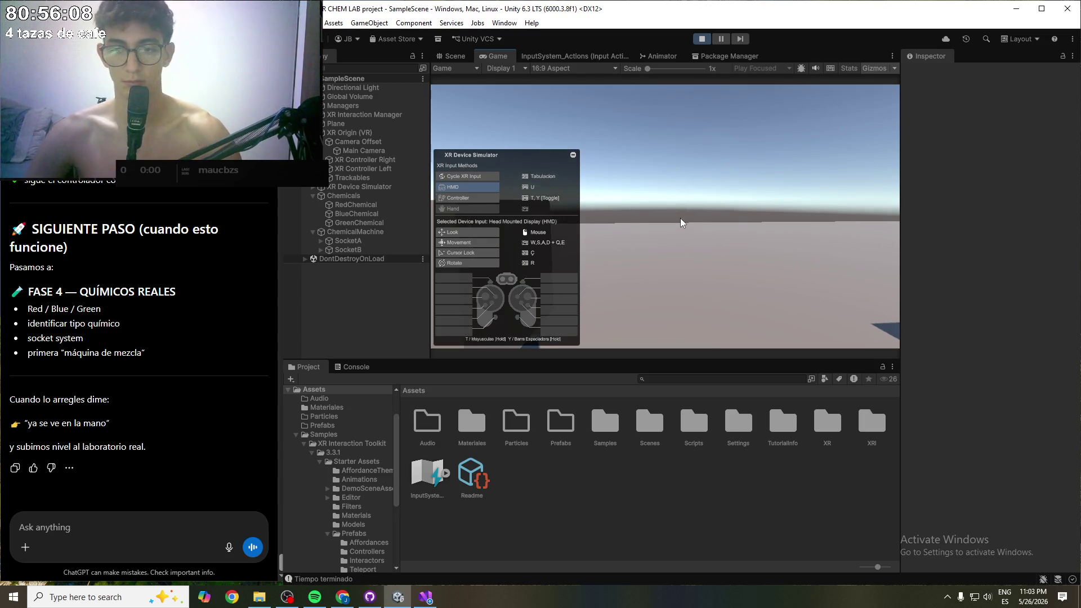
{"action": "key", "text": "s"}
{"action": "mouse_move", "coordinate": [756, 251]}
{"action": "left_mouse_down"}
{"action": "mouse_move", "coordinate": [873, 288]}
{"action": "mouse_move", "coordinate": [876, 275]}
{"action": "mouse_move", "coordinate": [862, 270]}
{"action": "mouse_move", "coordinate": [865, 281]}
{"action": "left_mouse_up"}
- Grab and carry the red sphere with the left controller, drop it, and stop play
{"action": "key", "text": "Tab"}
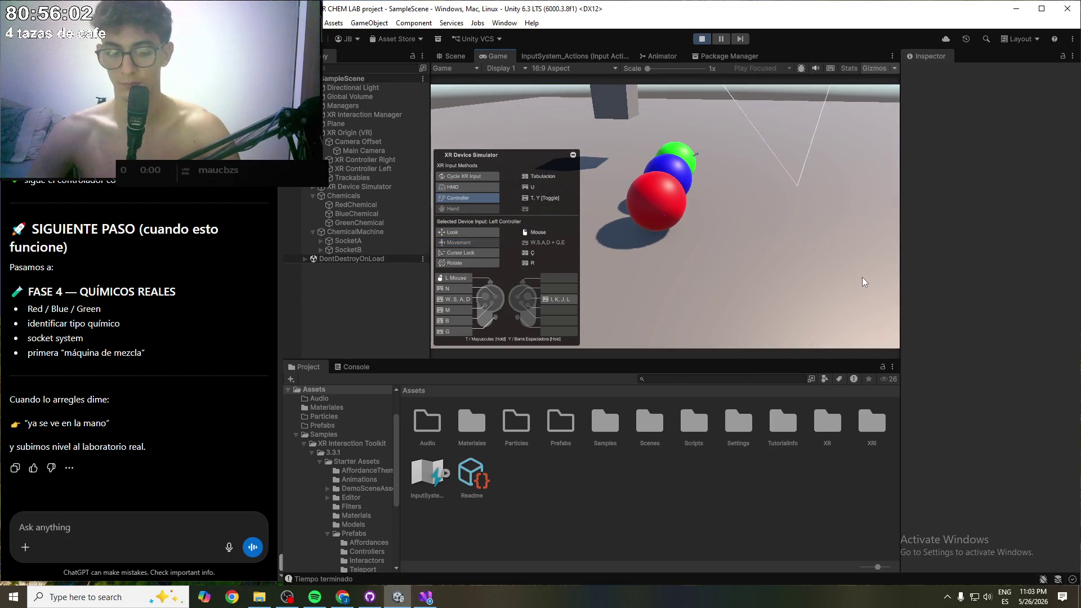
{"action": "key", "text": "g"}
{"action": "mouse_move", "coordinate": [729, 234]}
{"action": "left_mouse_down"}
{"action": "mouse_move", "coordinate": [717, 264]}
{"action": "mouse_move", "coordinate": [606, 214]}
{"action": "mouse_move", "coordinate": [585, 224]}
{"action": "mouse_move", "coordinate": [535, 207]}
{"action": "mouse_move", "coordinate": [562, 216]}
{"action": "left_mouse_up"}
{"action": "mouse_move", "coordinate": [628, 257]}
{"action": "left_mouse_down"}
{"action": "mouse_move", "coordinate": [715, 289]}
{"action": "mouse_move", "coordinate": [689, 324]}
{"action": "mouse_move", "coordinate": [718, 254]}
{"action": "mouse_move", "coordinate": [680, 282]}
{"action": "mouse_move", "coordinate": [732, 249]}
{"action": "mouse_move", "coordinate": [790, 255]}
{"action": "mouse_move", "coordinate": [733, 254]}
{"action": "left_mouse_up"}
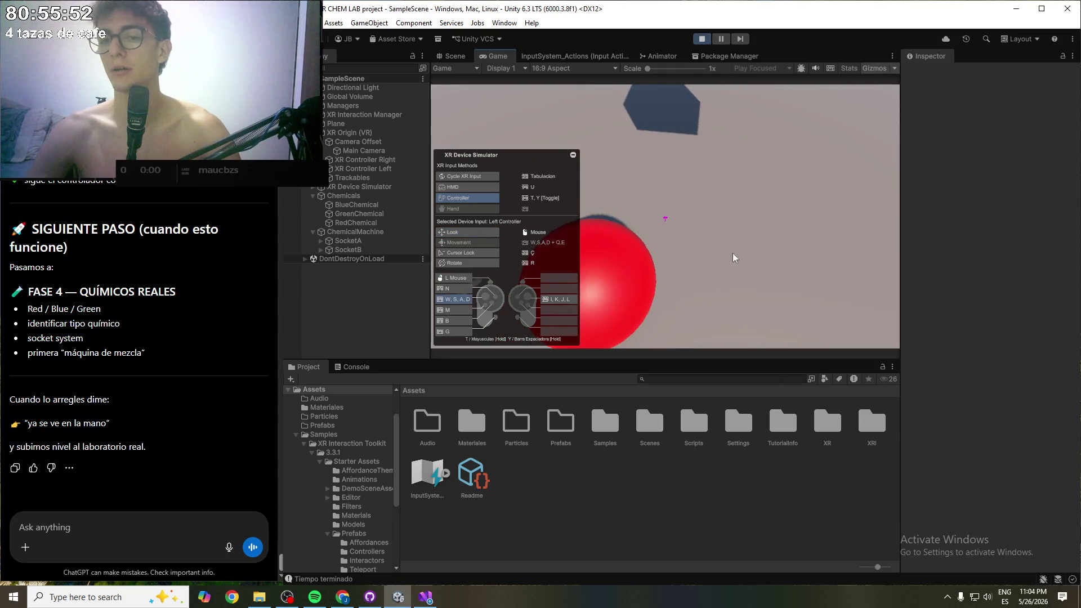
{"action": "left_click", "coordinate": [701, 39]}
{"action": "left_click", "coordinate": [93, 526]}
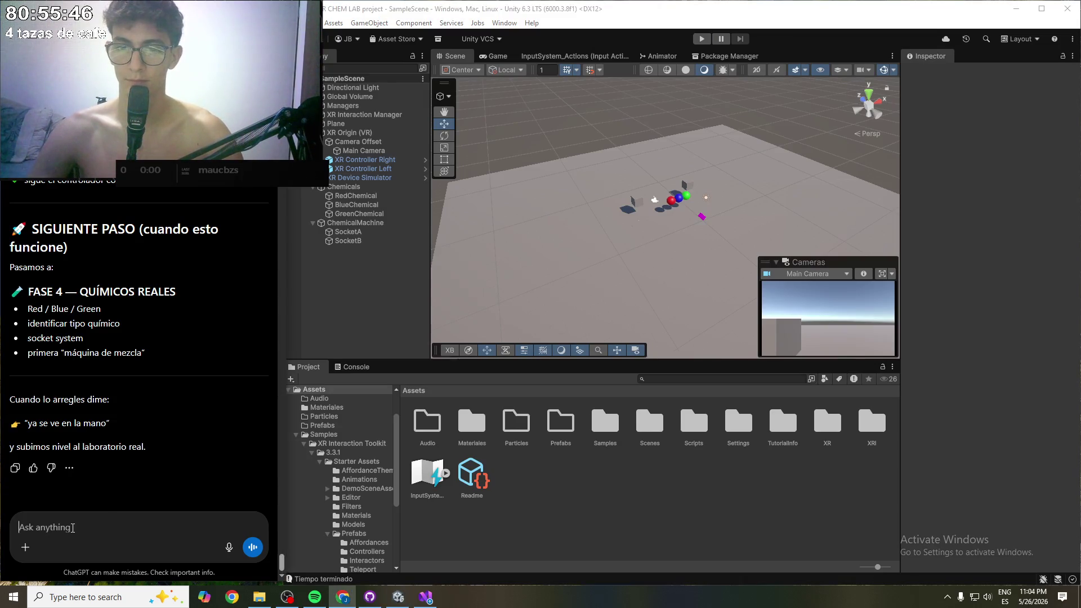
- Draft the ChatGPT reply 'listo, ya queda casi en mi mano', discarding the unfinished question
{"action": "type", "text": "estoel"}
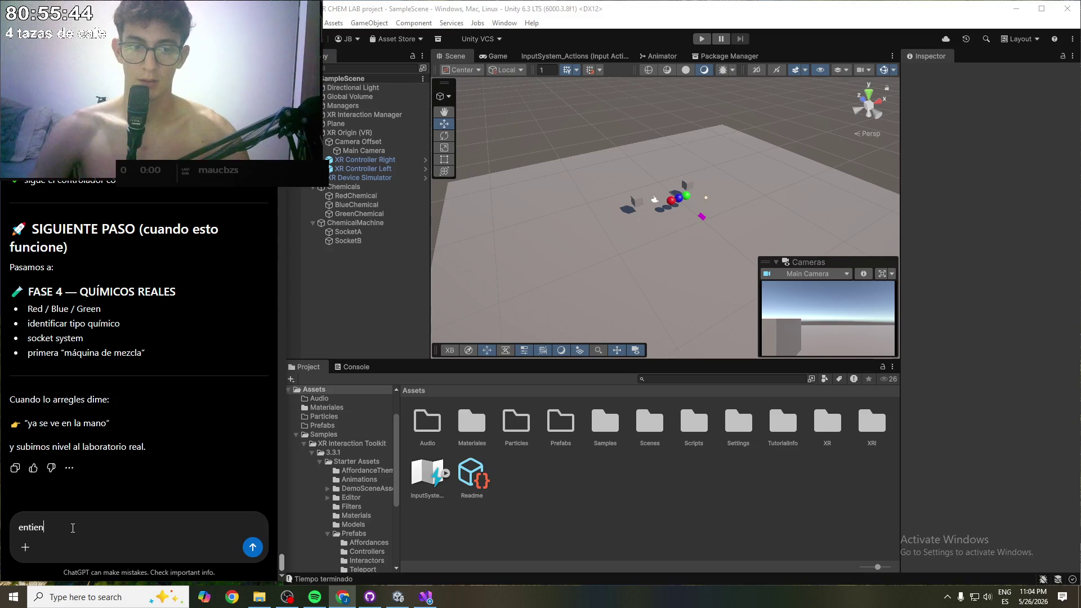
{"action": "key", "text": "ctrl+a"}
{"action": "key", "text": "BackSpace"}
{"action": "type", "text": "lis"}
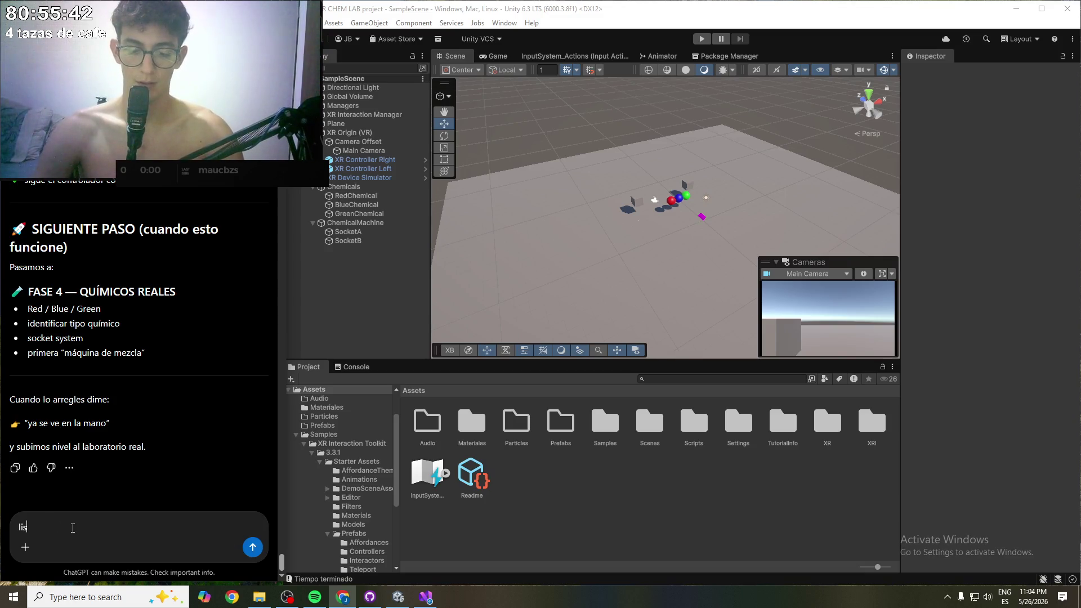
{"action": "type", "text": "to, ya lo agarro cerca,"}
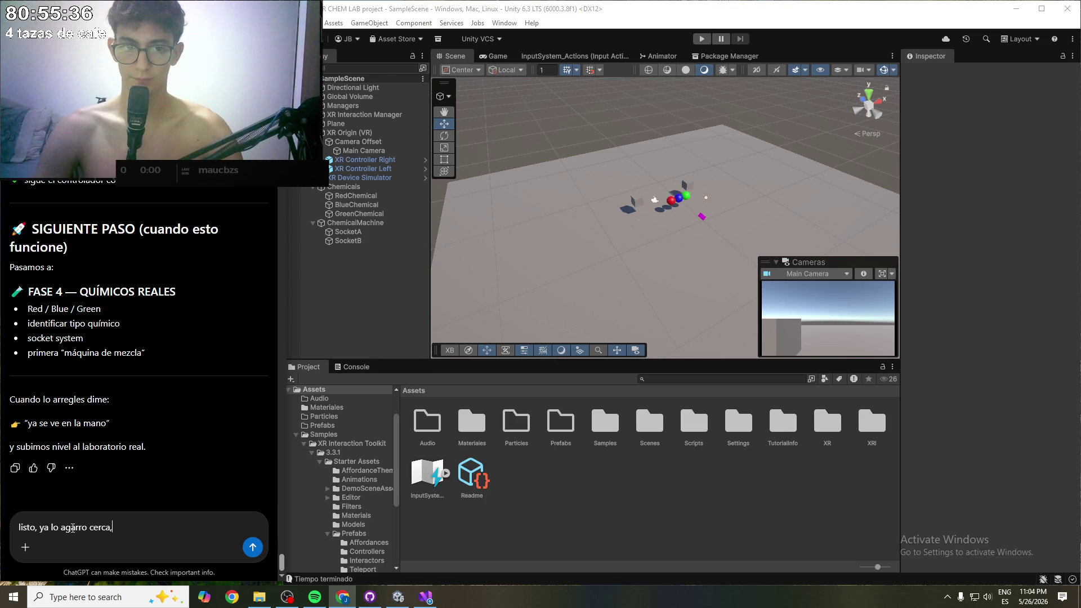
{"action": "type", "text": "si"}
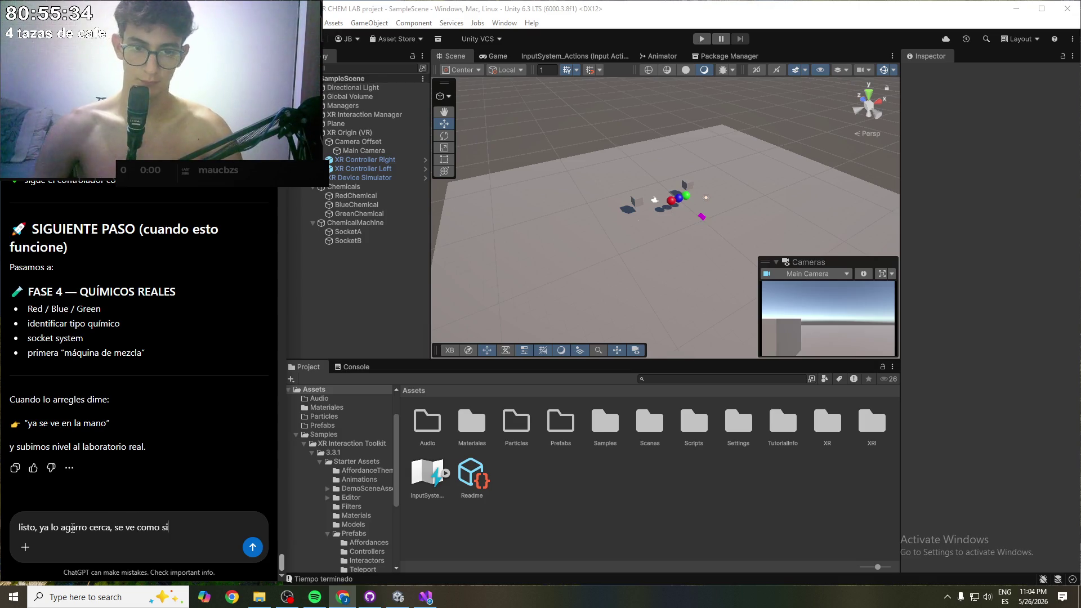
{"action": "type", "text": " lo agarrara "}
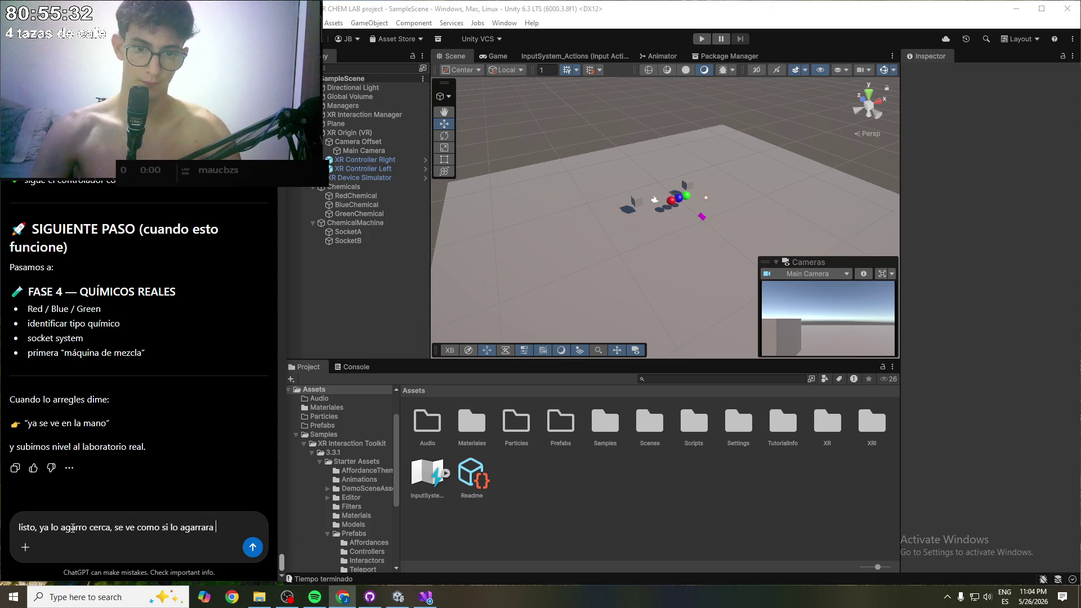
{"action": "type", "text": "y lo llevara, "}
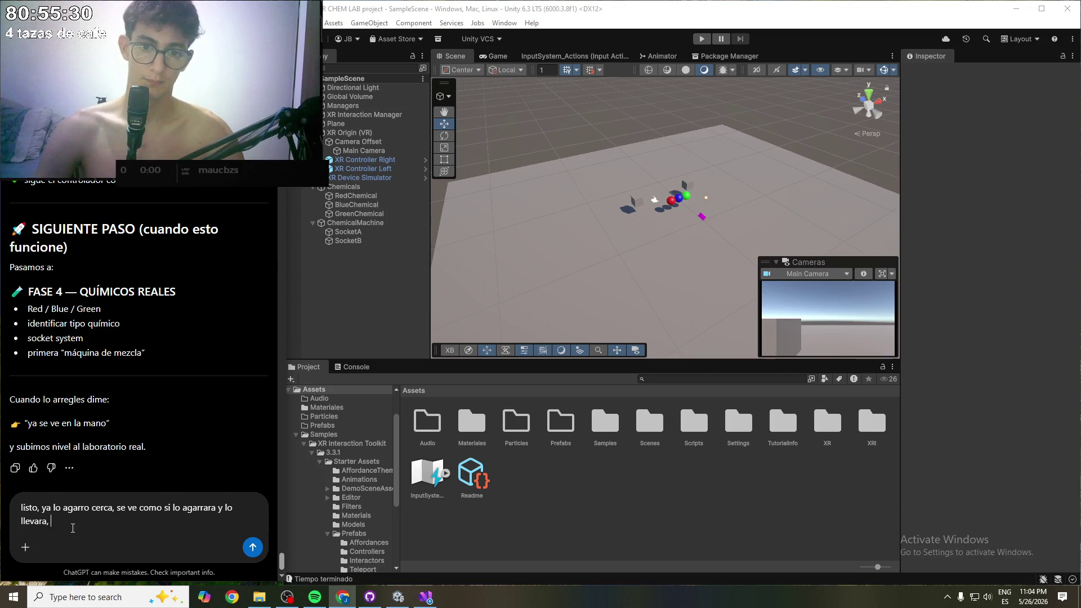
{"action": "type", "text": "pero tengo un"}
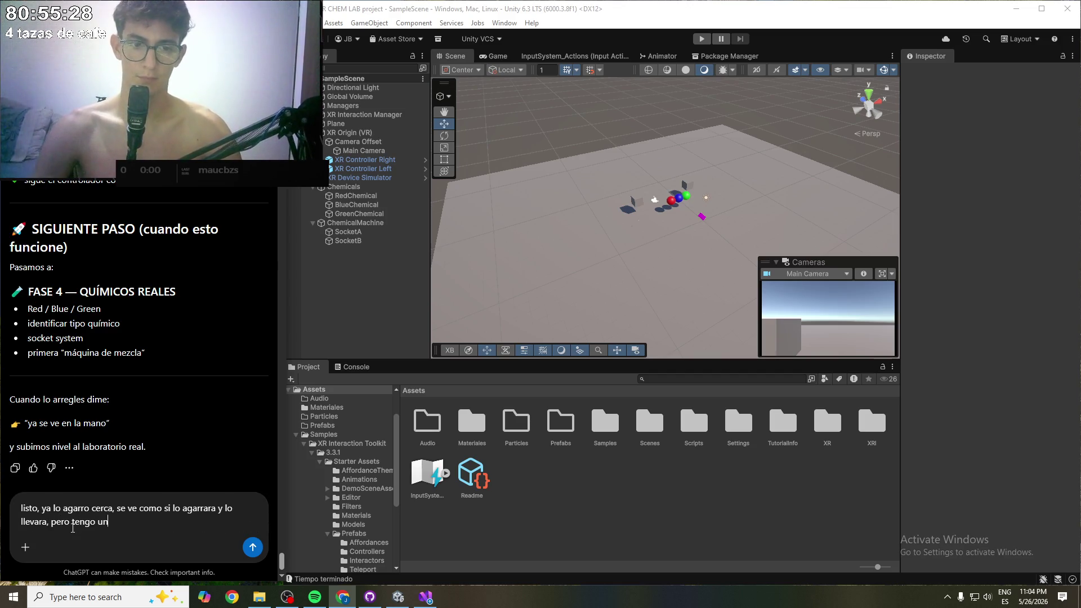
{"action": "type", "text": "a preg"}
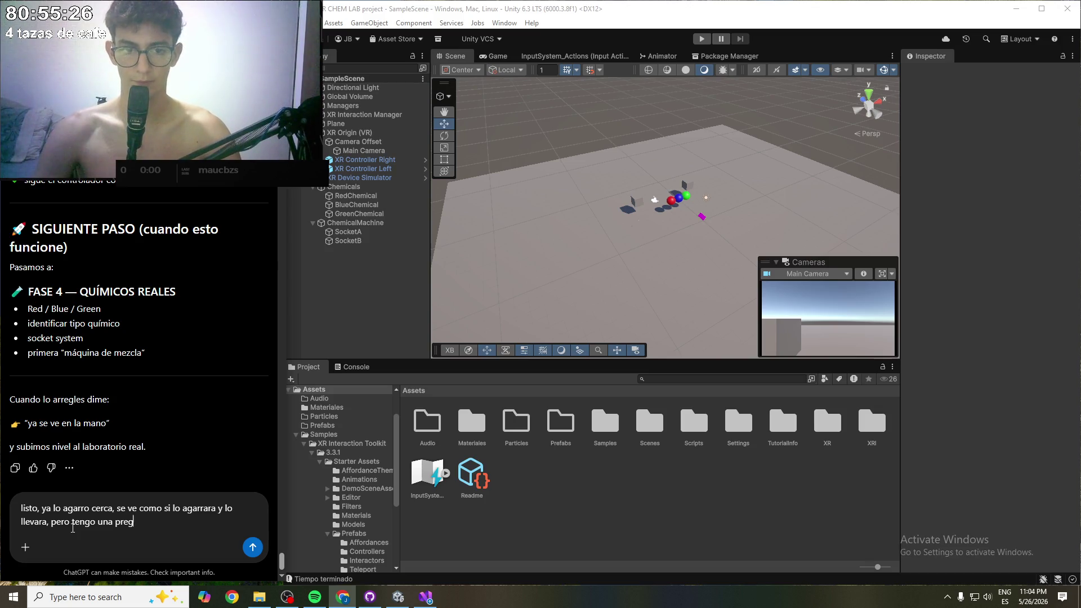
{"action": "type", "text": "unta, "}
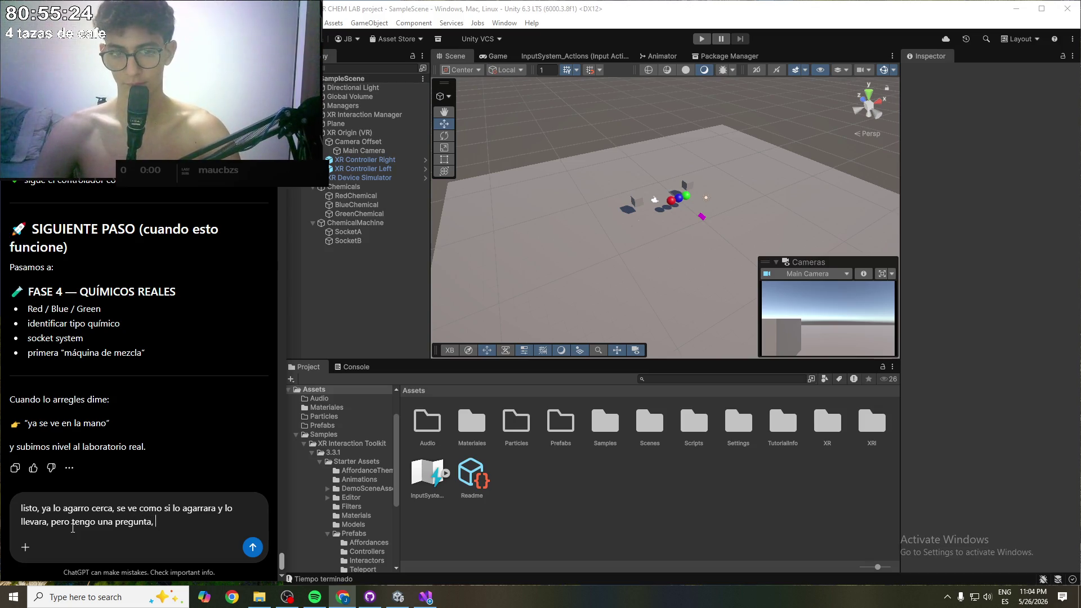
{"action": "type", "text": "puedo "}
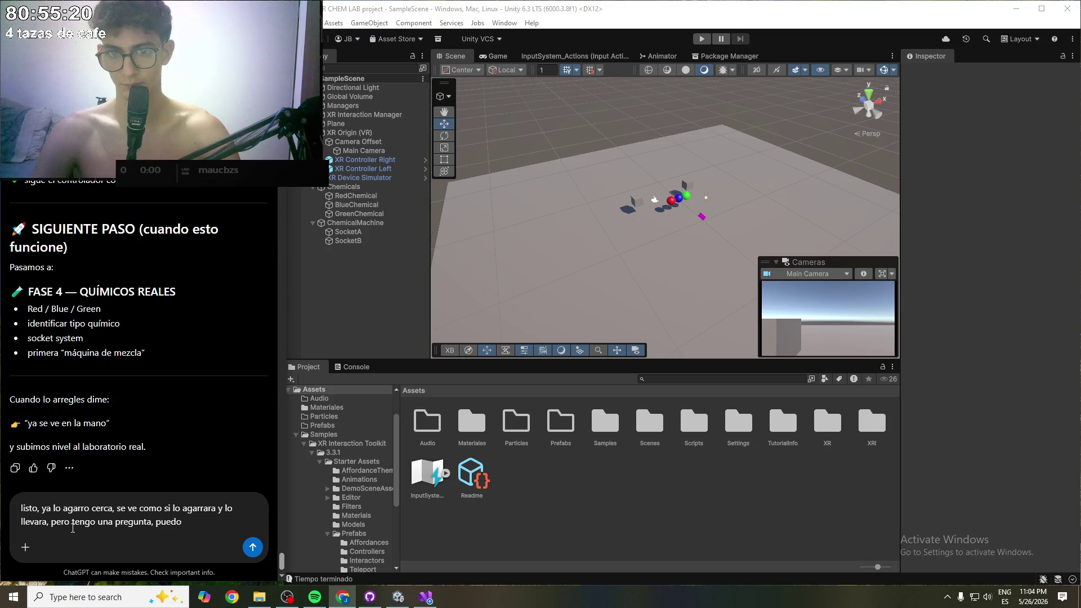
{"action": "type", "text": "simple"}
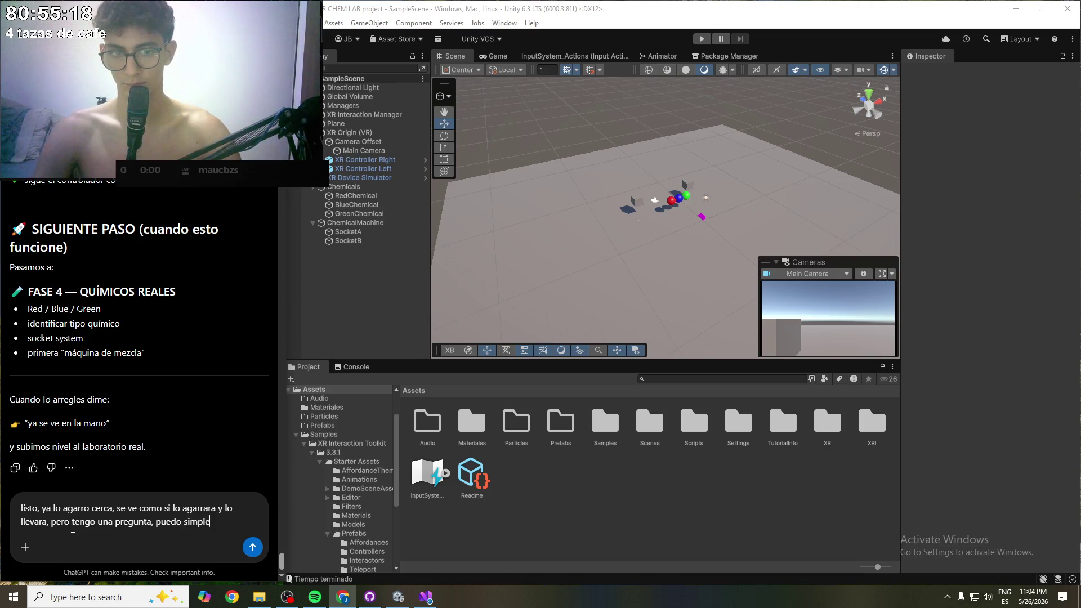
{"action": "type", "text": "mente eliminar"}
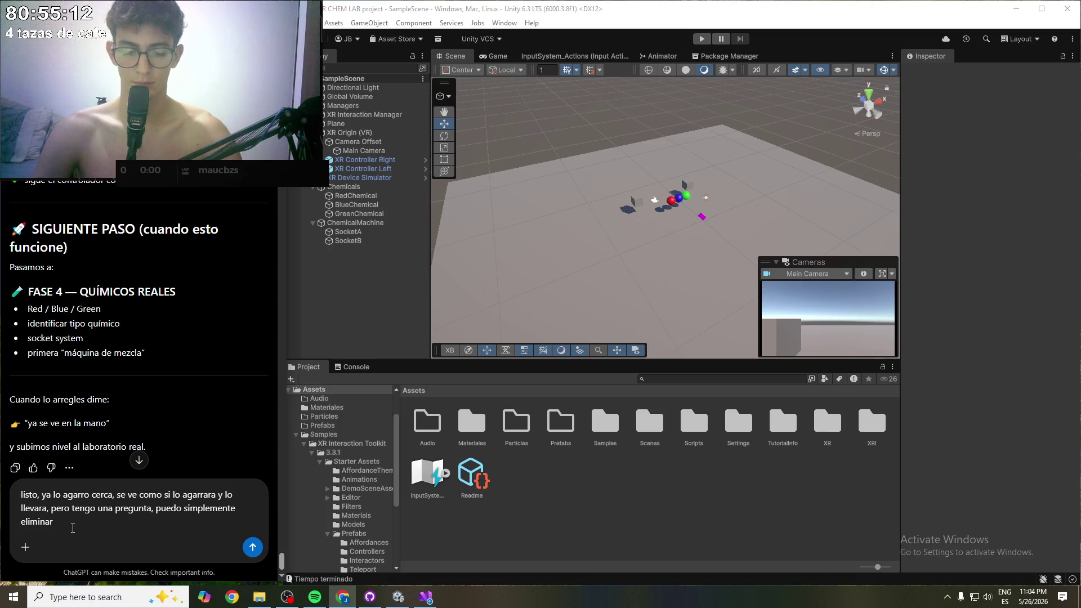
{"action": "type", "text": " es"}
{"action": "key", "text": "ctrl+BackSpace"}
{"action": "key", "text": "ctrl+BackSpace"}
{"action": "key", "text": "ctrl+BackSpace"}
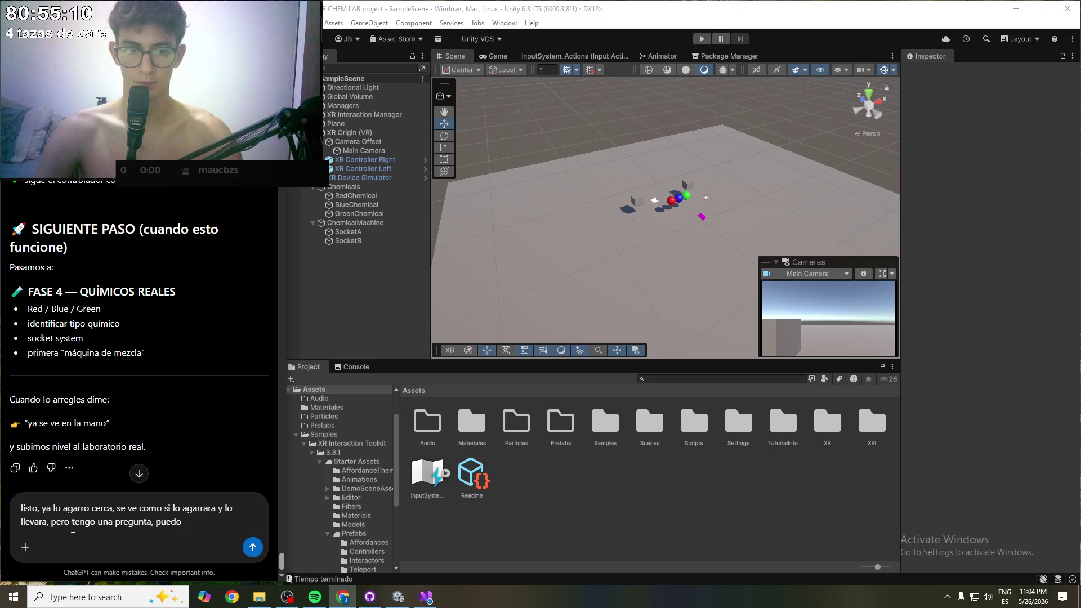
{"action": "key", "text": "ctrl+BackSpace"}
{"action": "key", "text": "ctrl+BackSpace"}
{"action": "key", "text": "ctrl+BackSpace"}
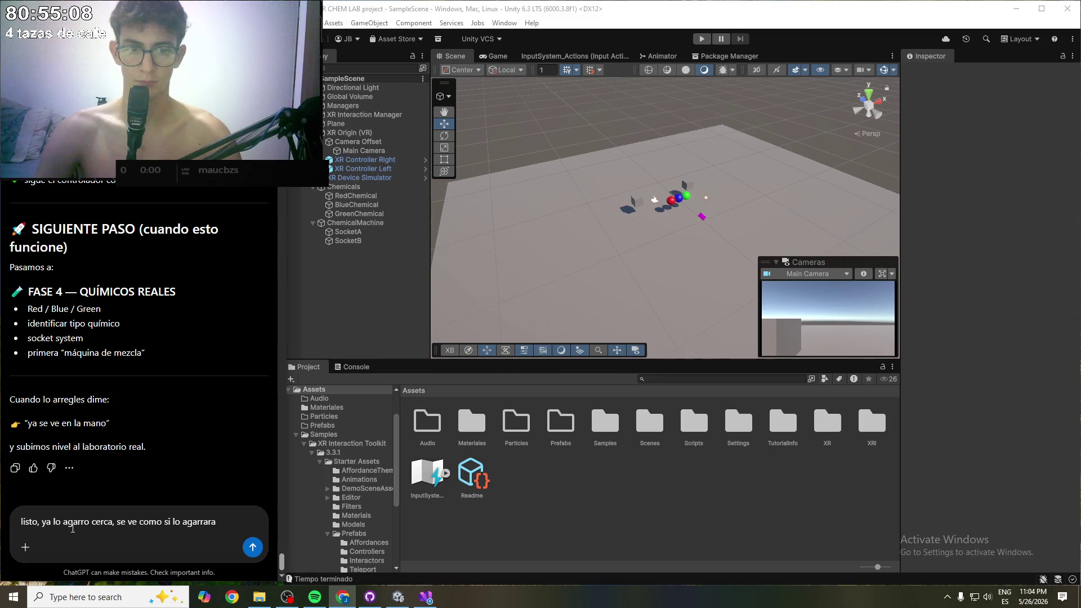
{"action": "type", "text": ", "}
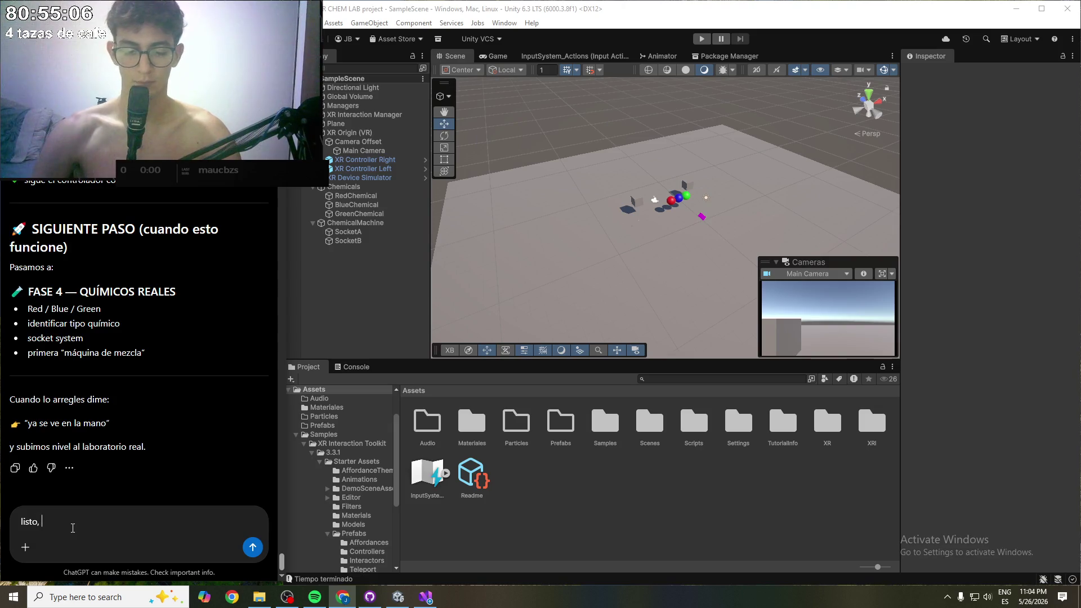
{"action": "type", "text": "ya queda casi"}
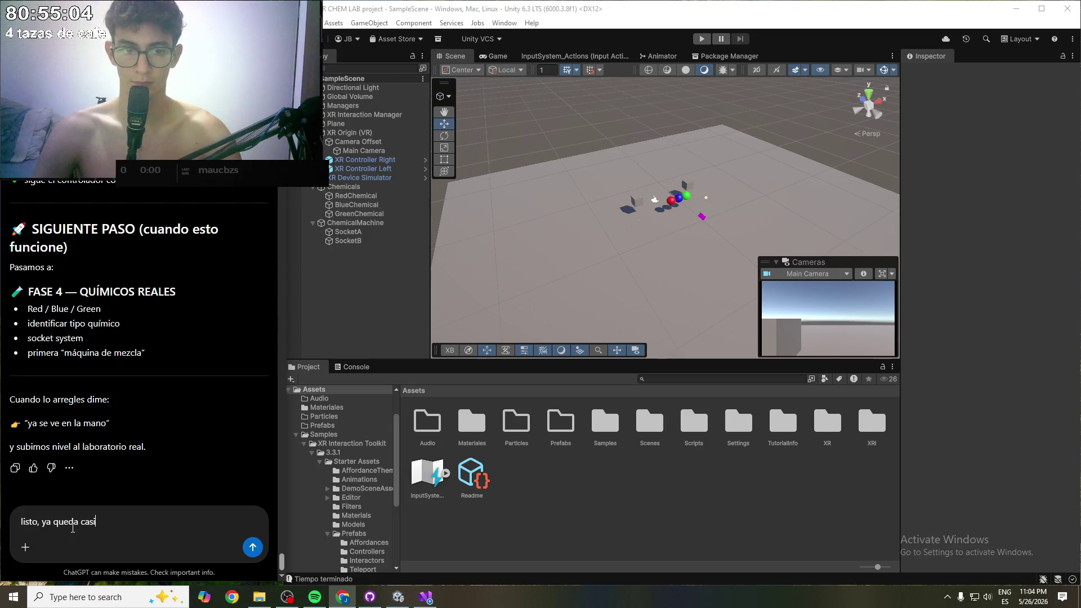
{"action": "type", "text": " en mi mano"}
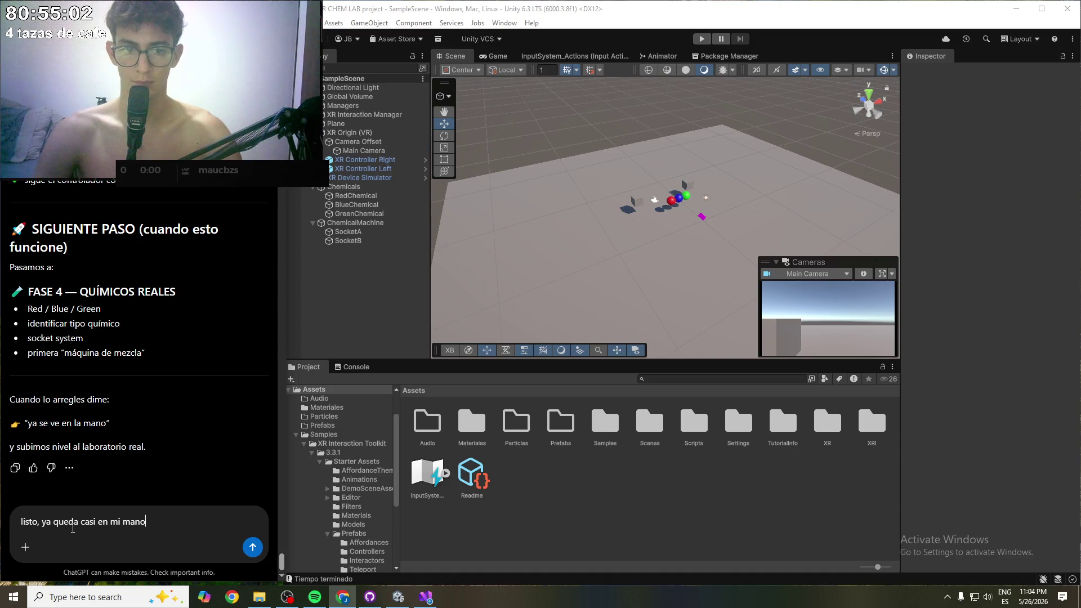
- Send the 'almost in my hand' update and pan the Scene view while the reply arrives
{"action": "key", "text": "Return"}
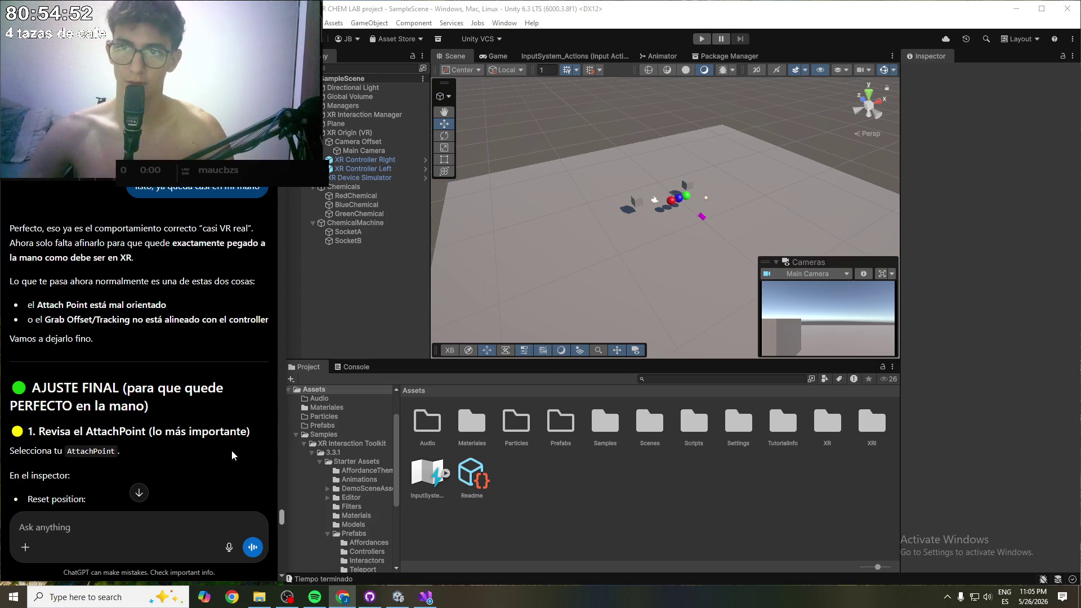
{"action": "left_click_drag", "start_coordinate": [644, 242], "coordinate": [597, 246]}
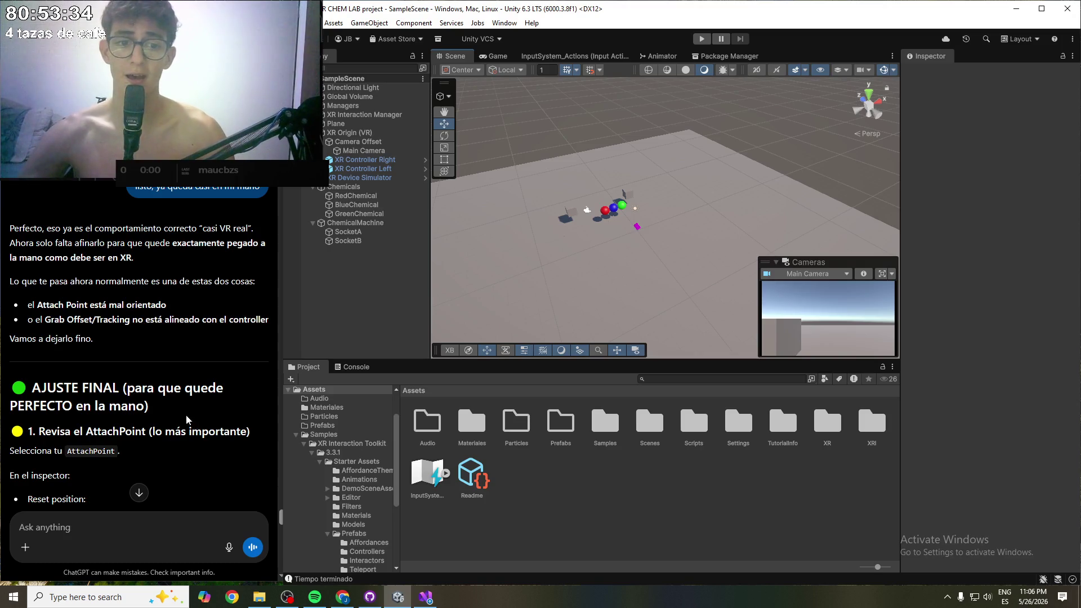
- Read through the adjustment guide and send 'listo, esta perfecto' to ChatGPT
{"action": "scroll", "coordinate": [184, 412], "scroll_direction": "down", "scroll_amount": 1}
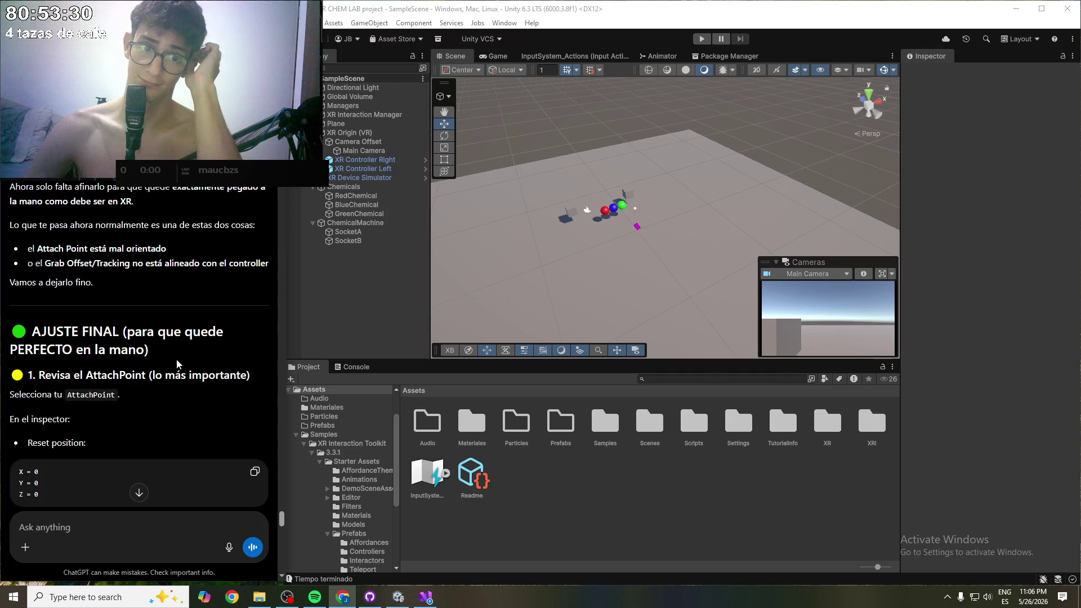
{"action": "scroll", "coordinate": [177, 359], "scroll_direction": "down", "scroll_amount": 3}
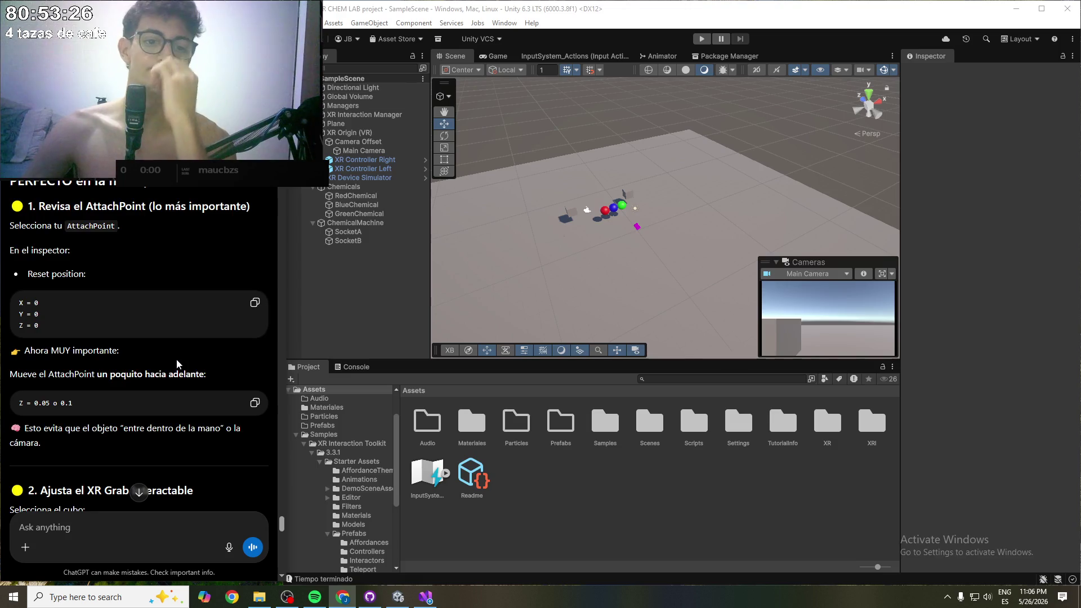
{"action": "scroll", "coordinate": [171, 379], "scroll_direction": "down", "scroll_amount": 2}
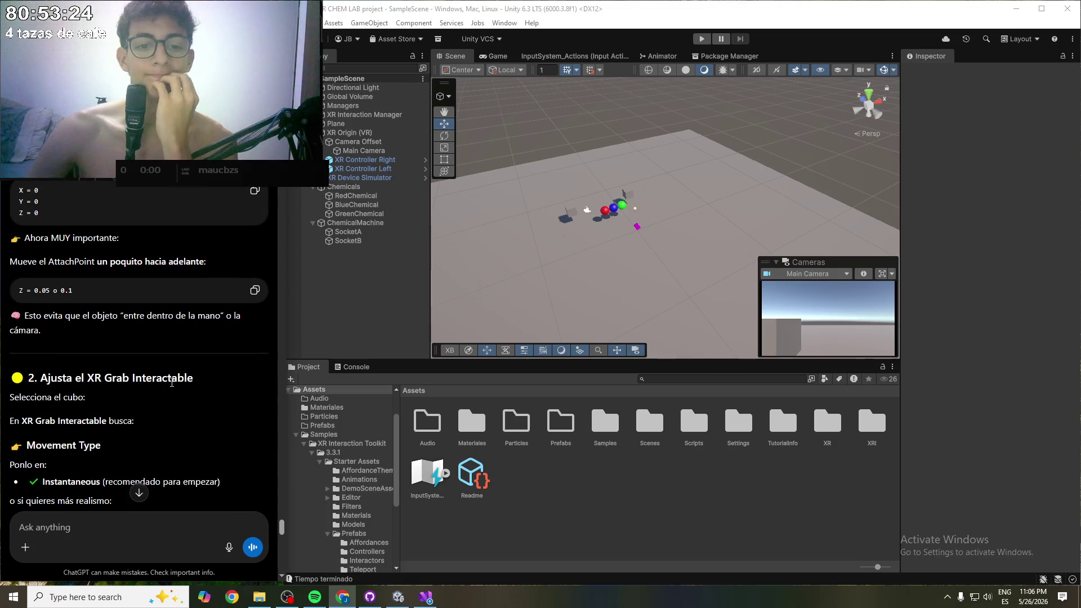
{"action": "scroll", "coordinate": [171, 382], "scroll_direction": "down", "scroll_amount": 1}
{"action": "scroll", "coordinate": [170, 381], "scroll_direction": "down", "scroll_amount": 8}
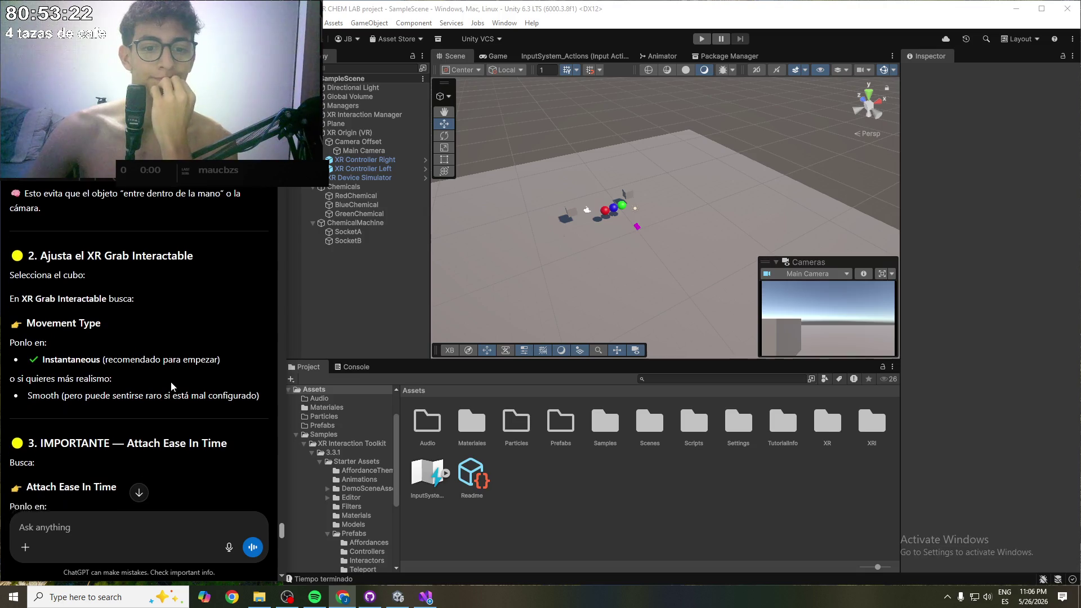
{"action": "scroll", "coordinate": [171, 382], "scroll_direction": "down", "scroll_amount": 15}
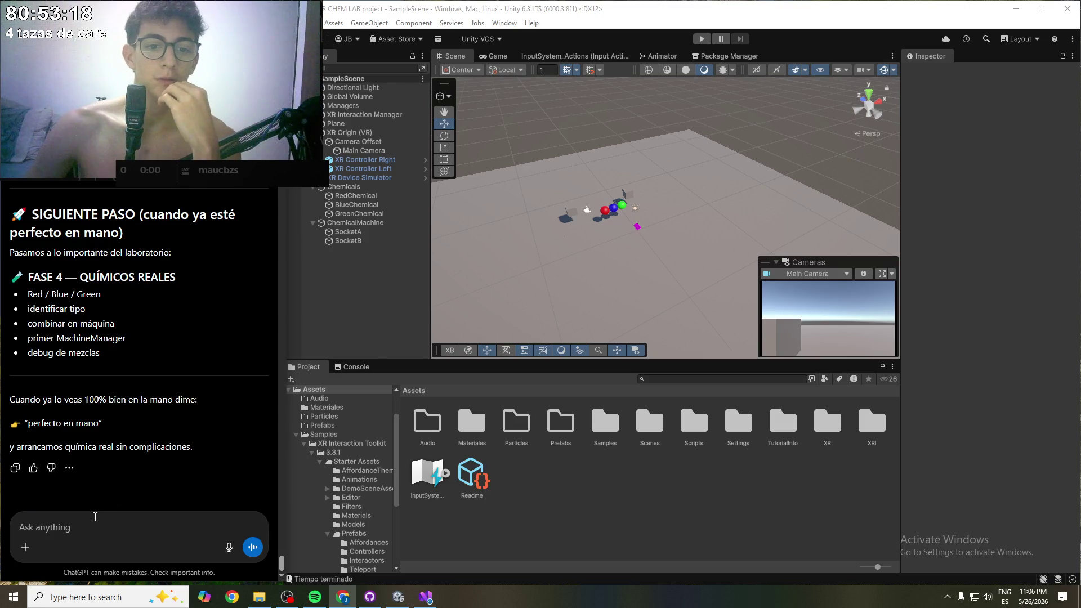
{"action": "type", "text": "l"}
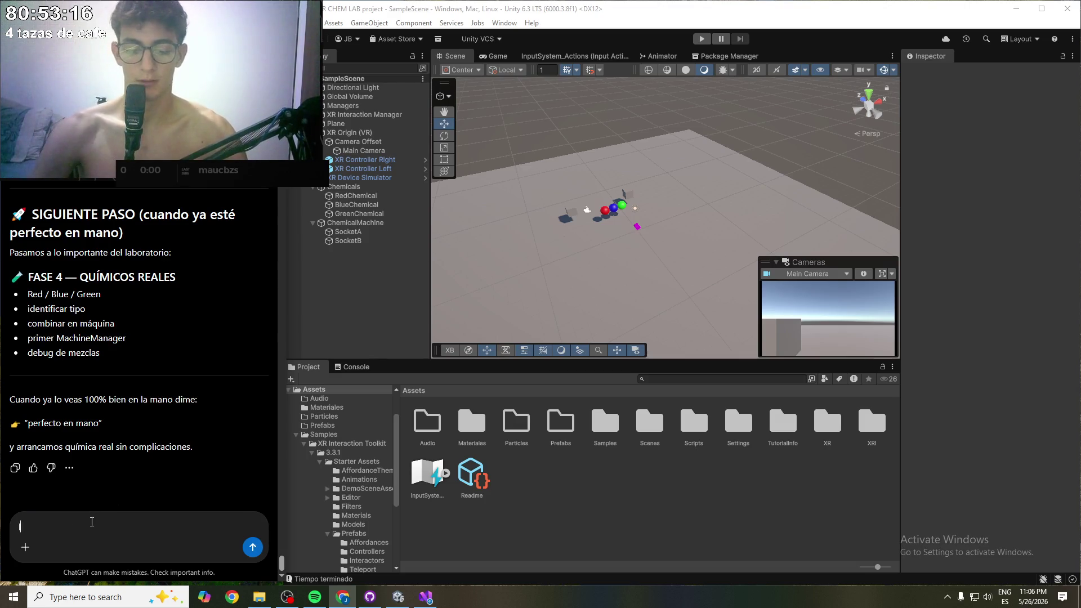
{"action": "type", "text": "isto, esta perfecto"}
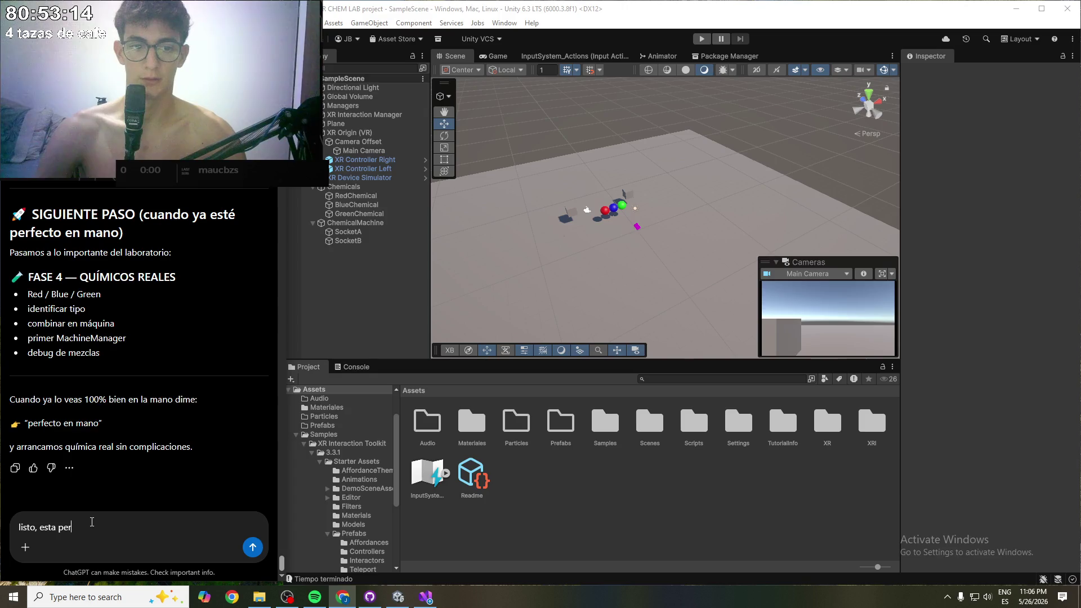
{"action": "key", "text": "Return"}
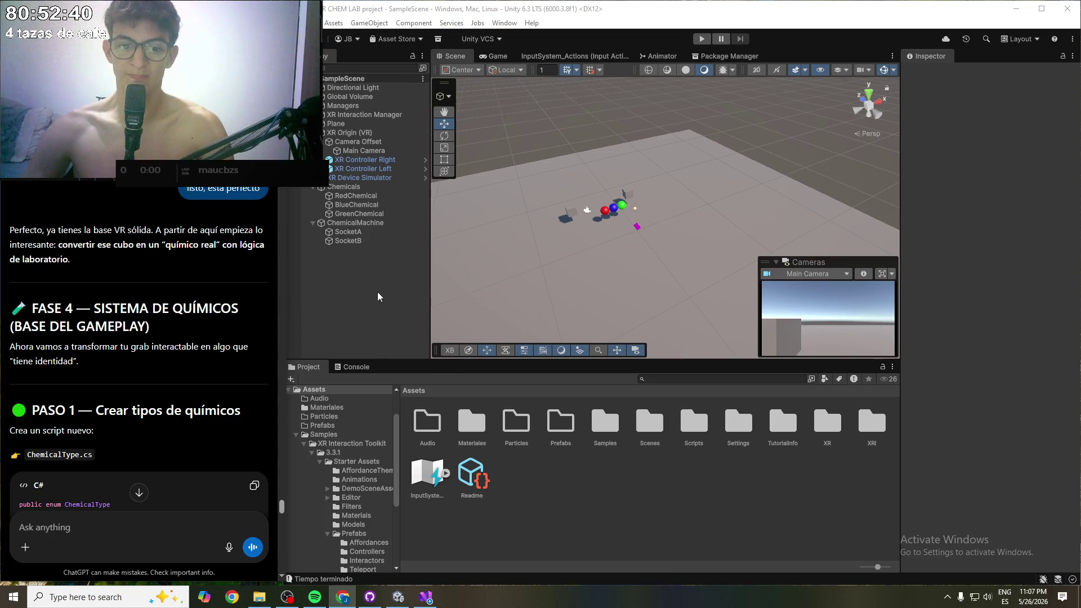
- Scroll the Phase 4 reply past the MachineManager code to PASO 7, then select ChemicalMachine
{"action": "scroll", "coordinate": [125, 307], "scroll_direction": "down", "scroll_amount": 2}
{"action": "scroll", "coordinate": [125, 308], "scroll_direction": "down", "scroll_amount": 1}
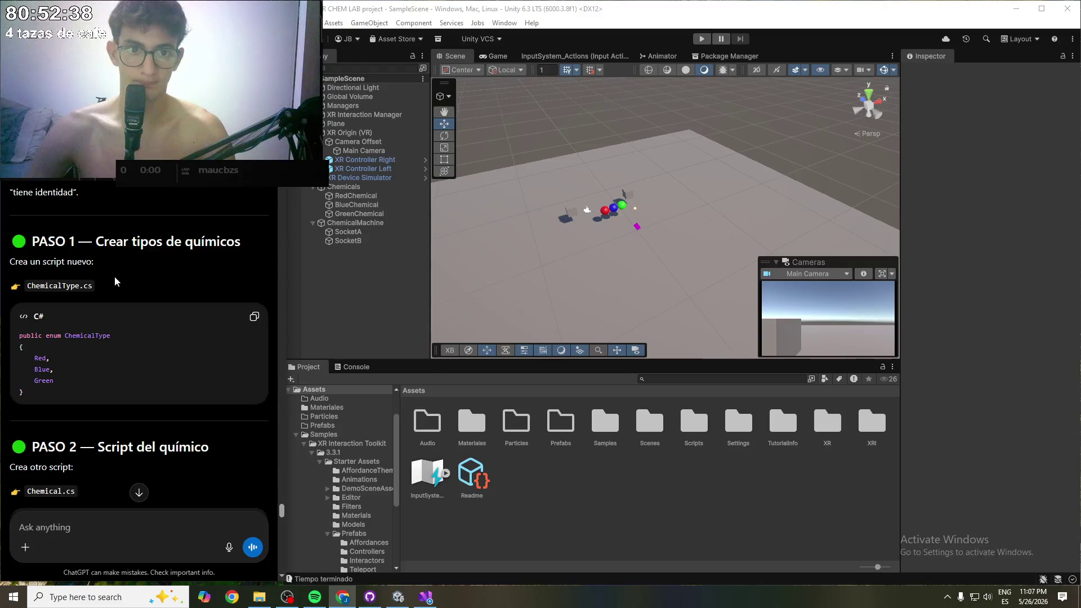
{"action": "left_click_drag", "start_coordinate": [97, 390], "coordinate": [225, 399]}
{"action": "left_click", "coordinate": [187, 394]}
{"action": "scroll", "coordinate": [187, 394], "scroll_direction": "down", "scroll_amount": 5}
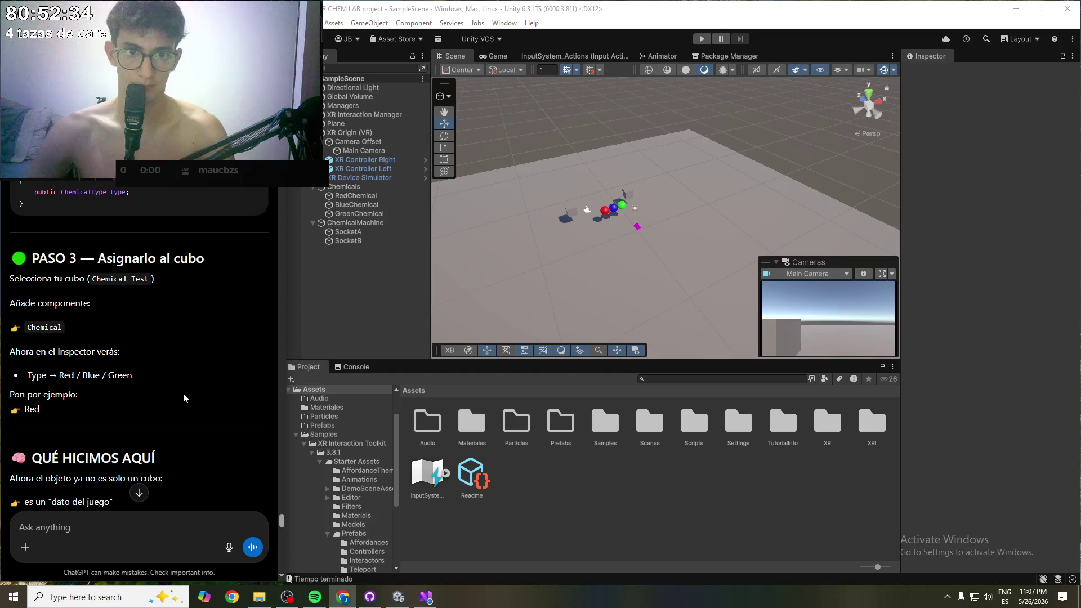
{"action": "scroll", "coordinate": [132, 364], "scroll_direction": "down", "scroll_amount": 3}
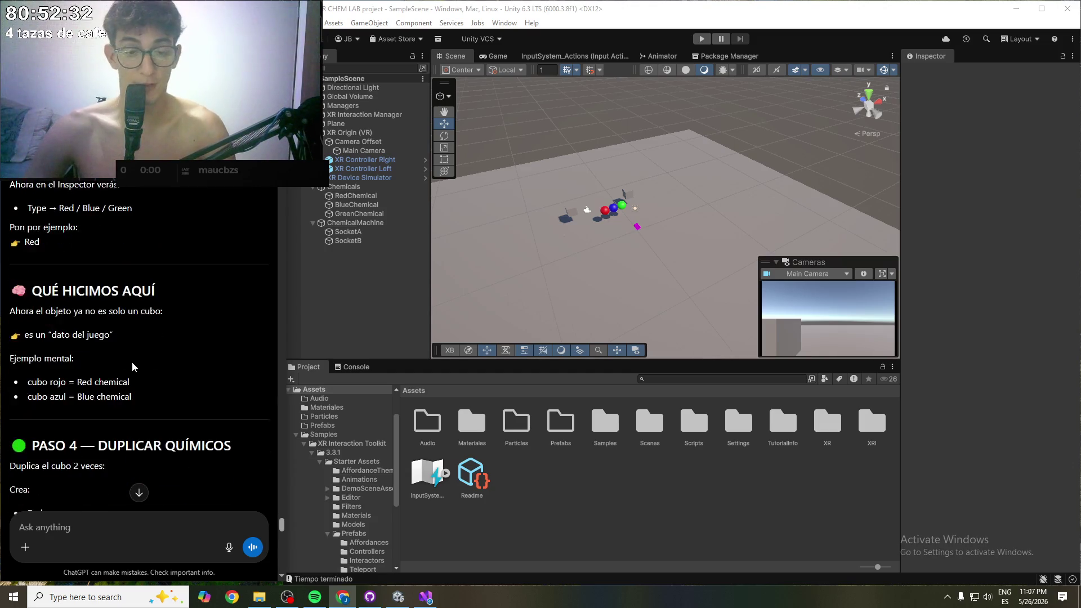
{"action": "scroll", "coordinate": [131, 362], "scroll_direction": "down", "scroll_amount": 4}
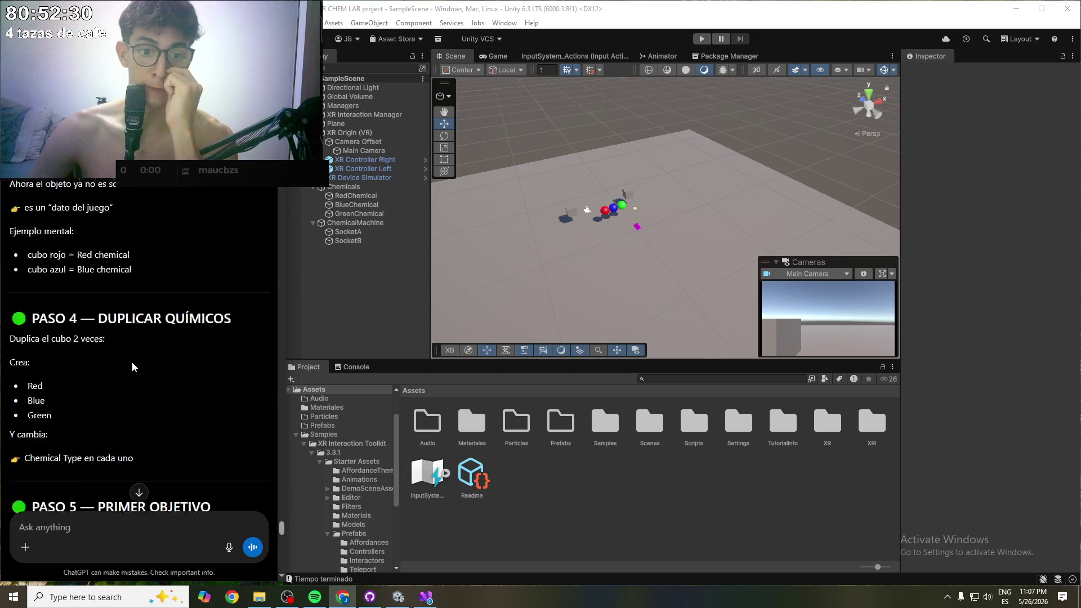
{"action": "scroll", "coordinate": [133, 362], "scroll_direction": "down", "scroll_amount": 2}
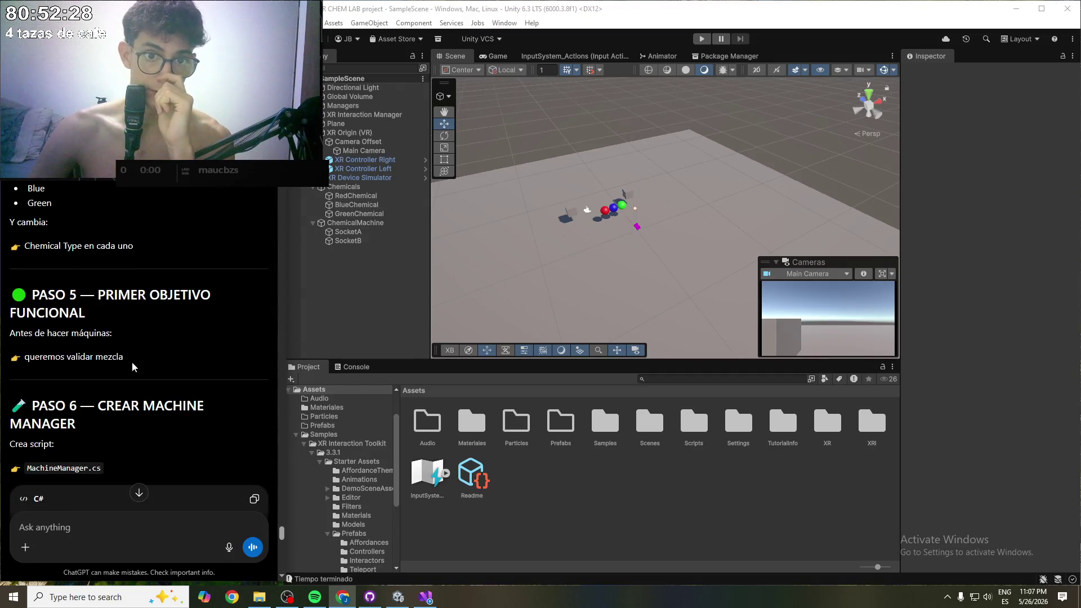
{"action": "scroll", "coordinate": [132, 366], "scroll_direction": "down", "scroll_amount": 1}
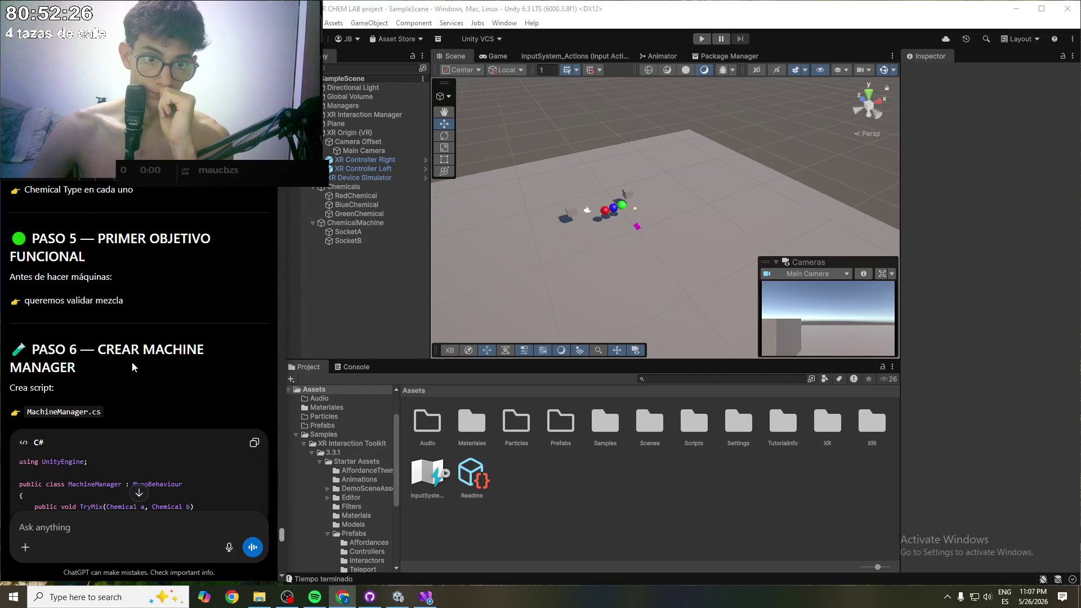
{"action": "scroll", "coordinate": [131, 361], "scroll_direction": "down", "scroll_amount": 3}
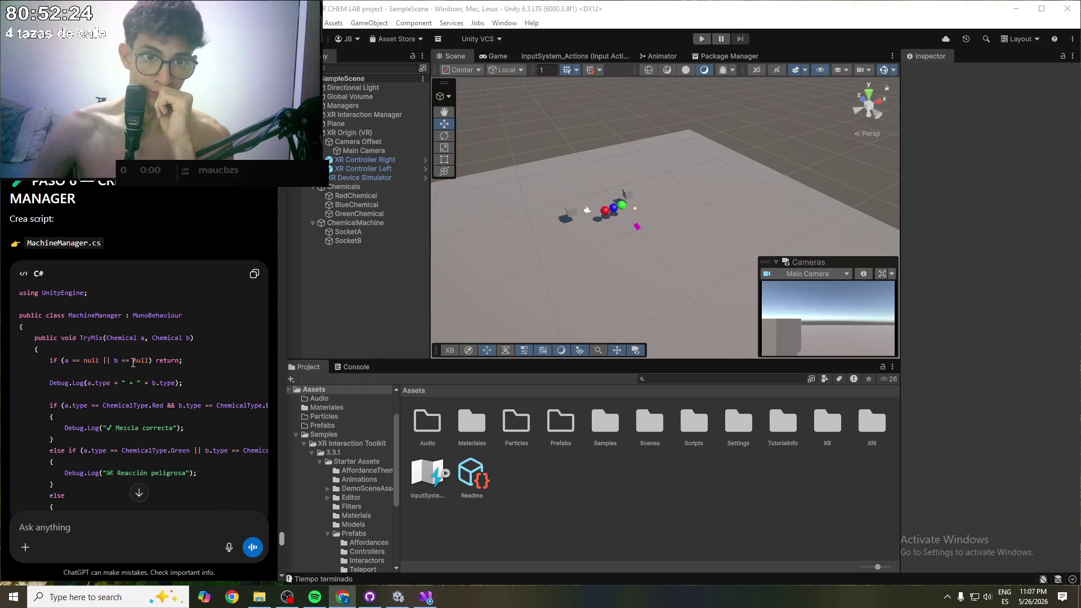
{"action": "scroll", "coordinate": [126, 290], "scroll_direction": "down", "scroll_amount": 3}
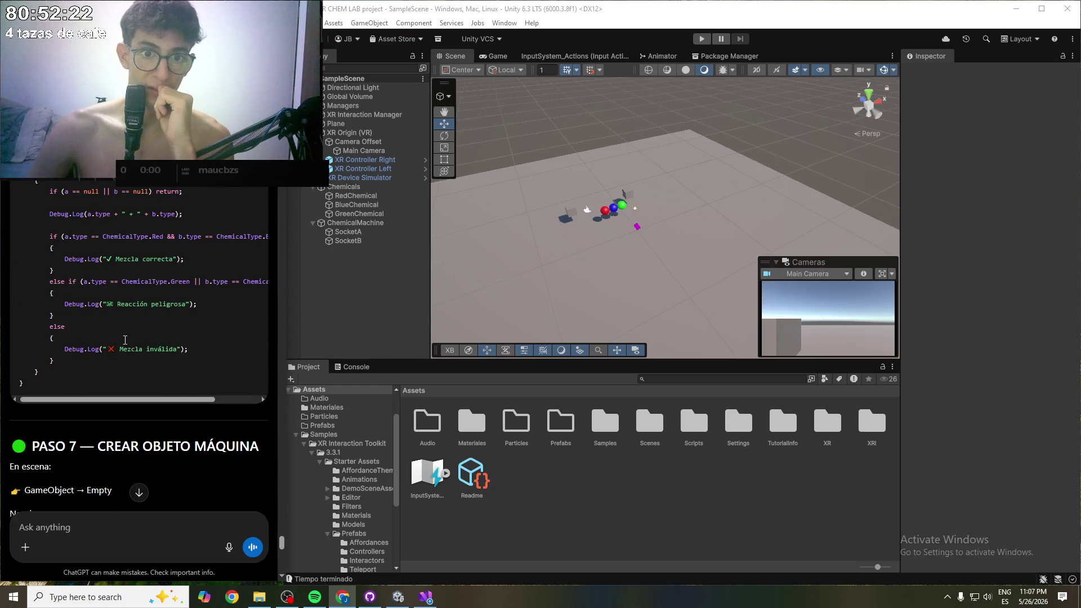
{"action": "scroll", "coordinate": [125, 343], "scroll_direction": "down", "scroll_amount": 2}
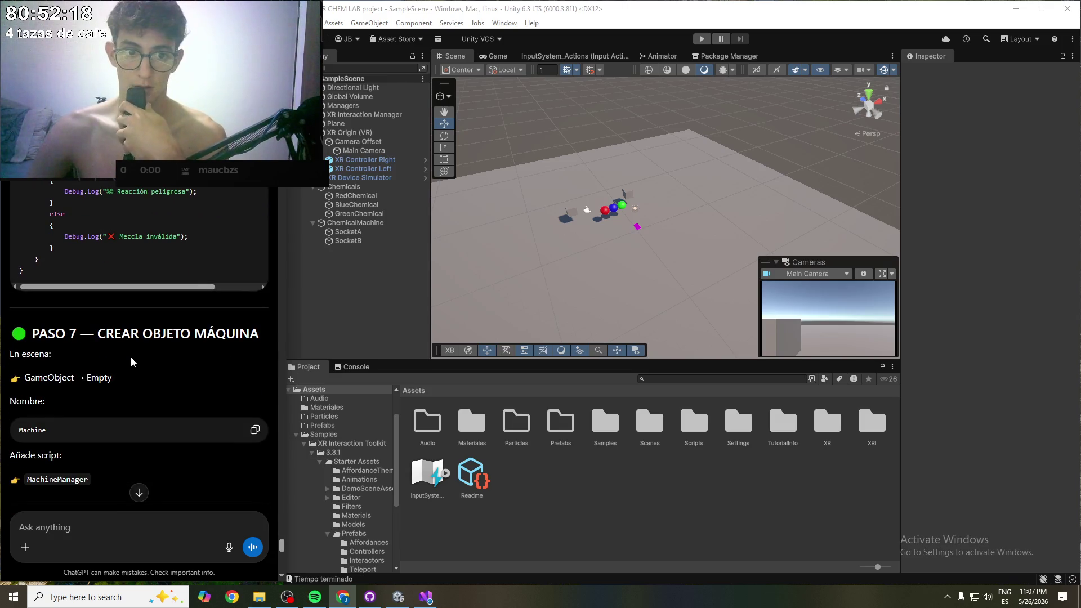
{"action": "left_click", "coordinate": [366, 224]}
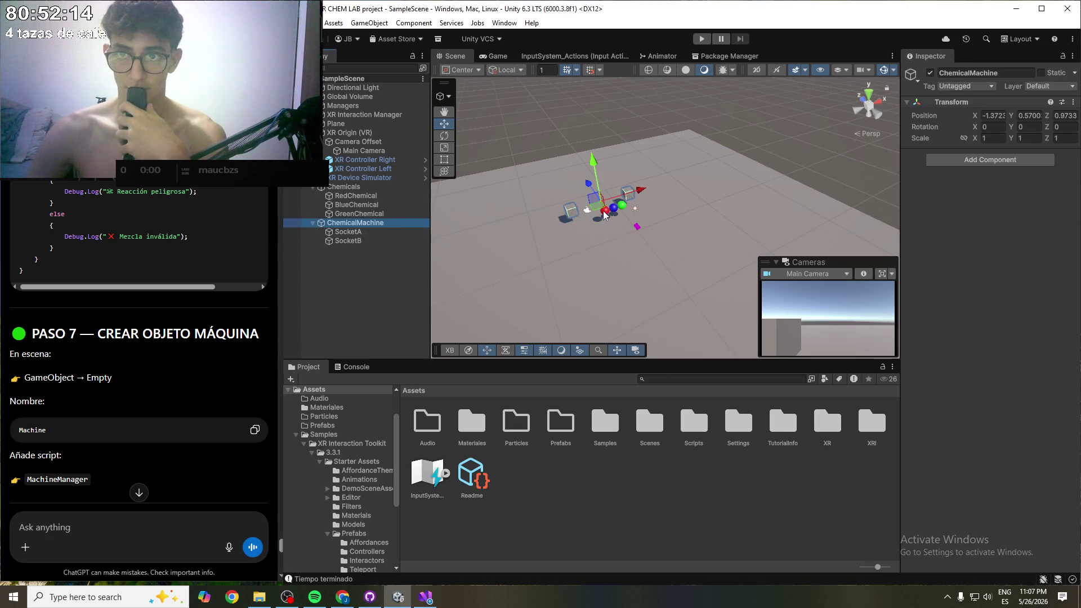
{"action": "scroll", "coordinate": [673, 237], "scroll_direction": "up", "scroll_amount": 2}
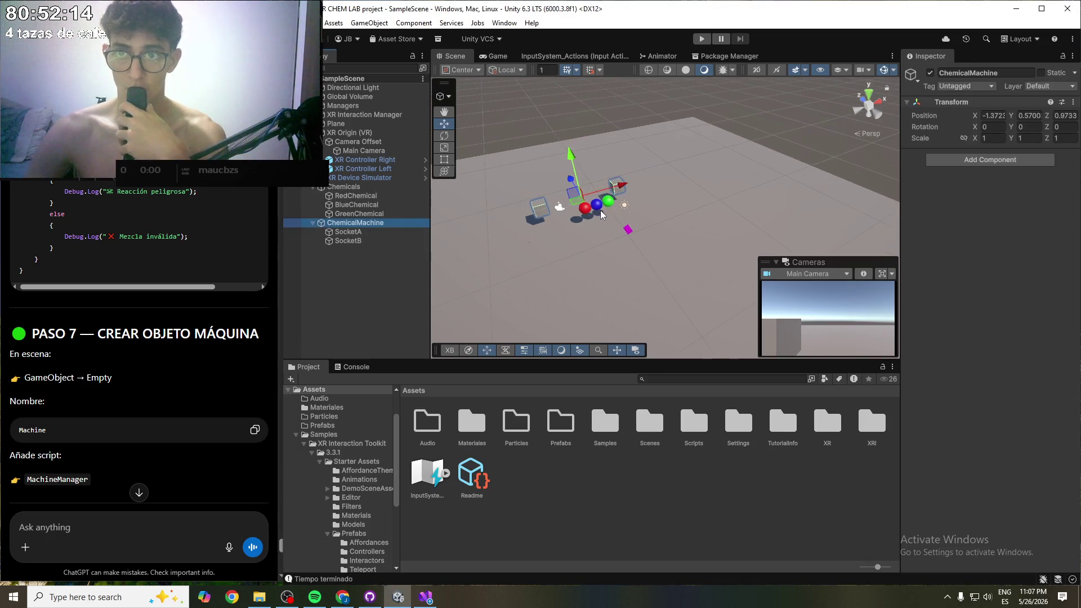
{"action": "left_click", "coordinate": [355, 232]}
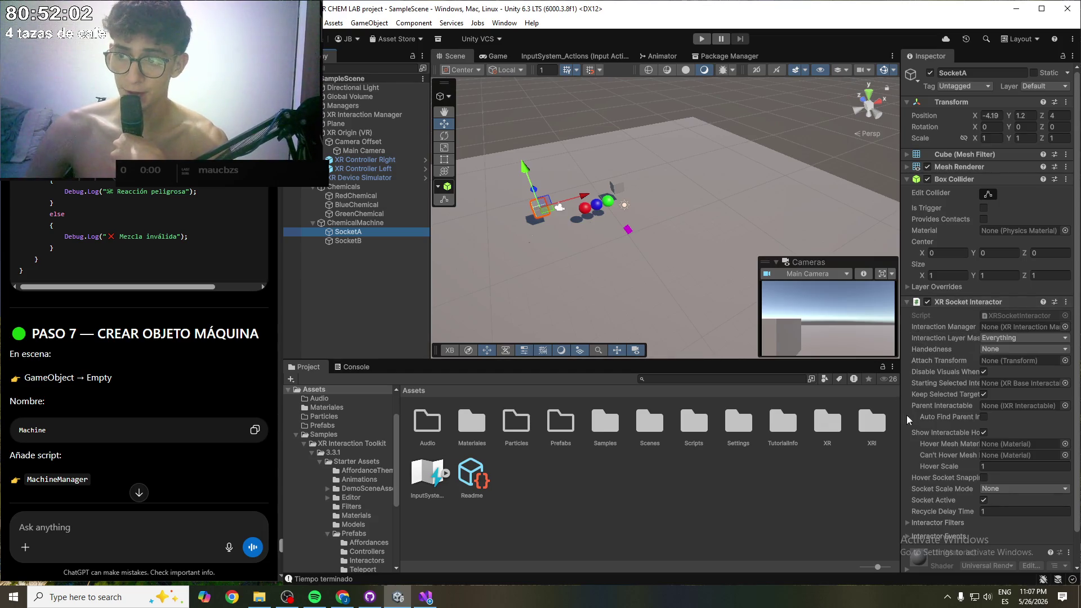
{"action": "scroll", "coordinate": [967, 428], "scroll_direction": "down", "scroll_amount": 2}
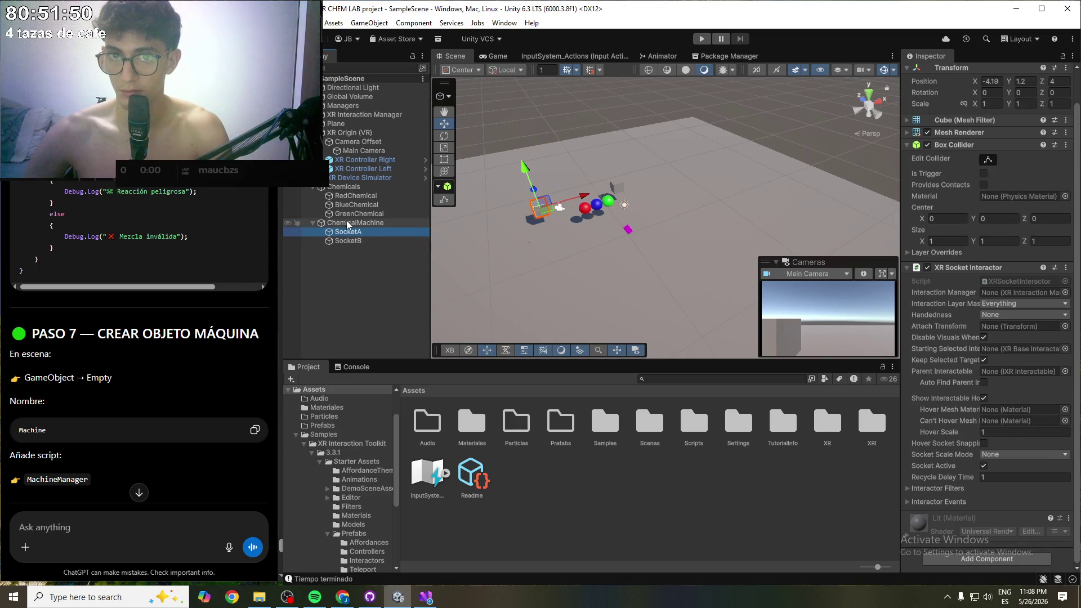
{"action": "left_click", "coordinate": [362, 226]}
{"action": "left_click", "coordinate": [360, 232]}
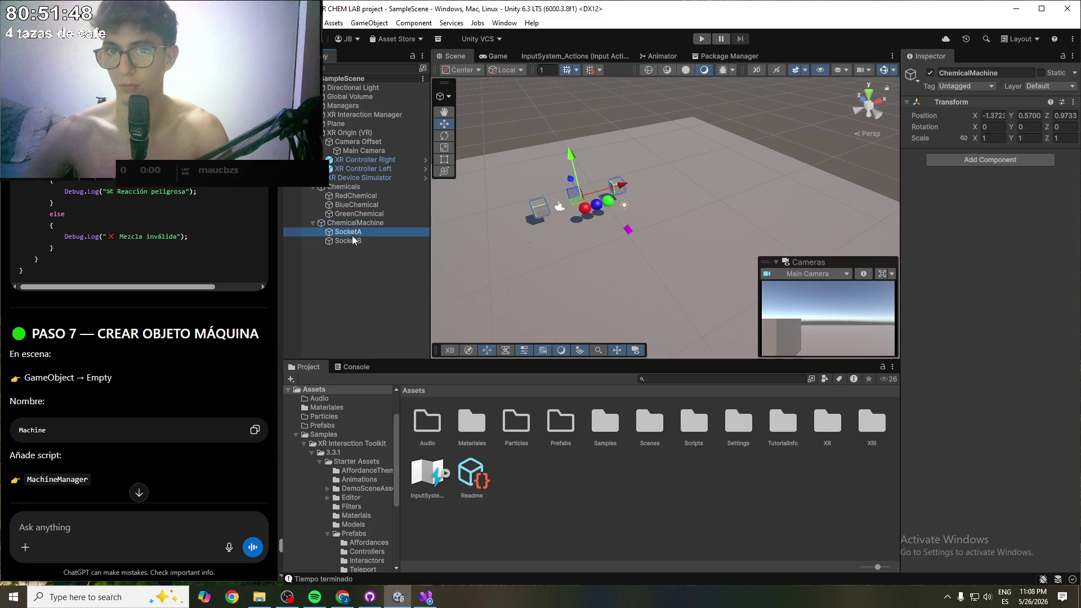
{"action": "left_click", "coordinate": [360, 241]}
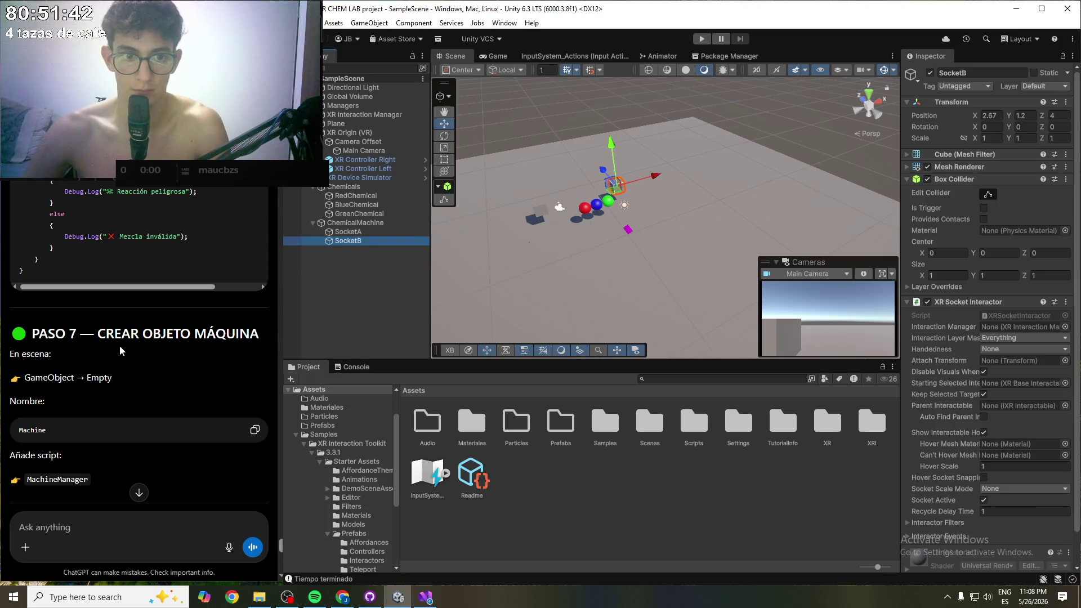
{"action": "left_click", "coordinate": [368, 107]}
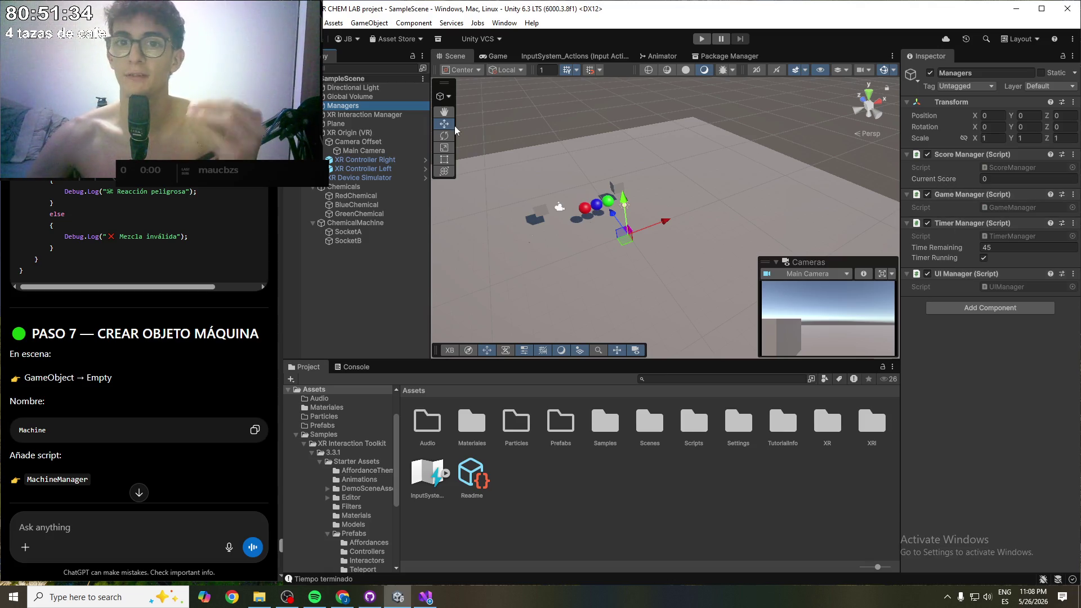
{"action": "left_click", "coordinate": [360, 223]}
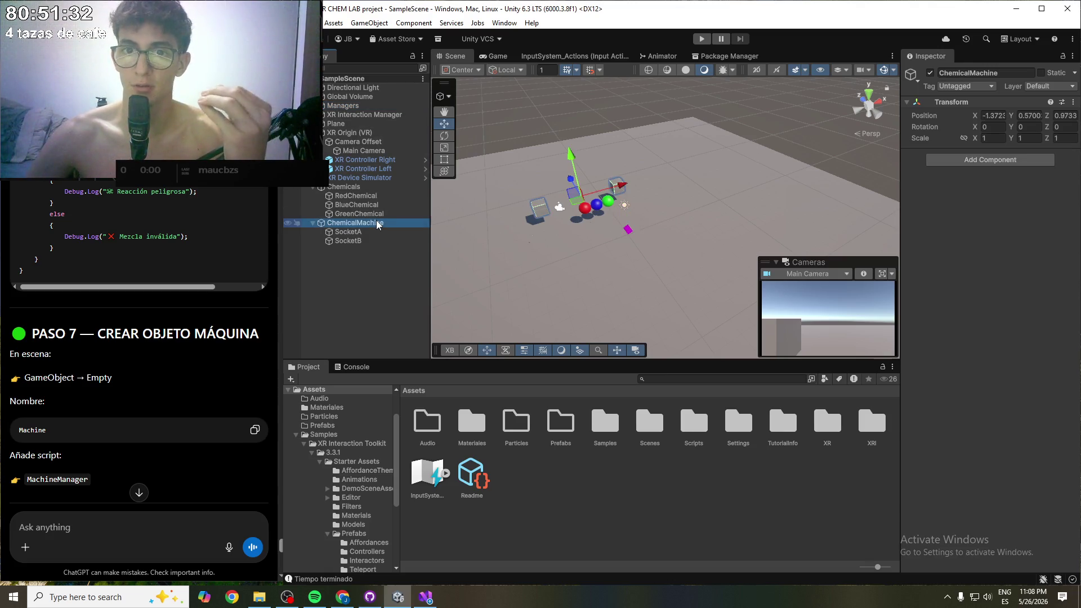
{"action": "left_click", "coordinate": [991, 160]}
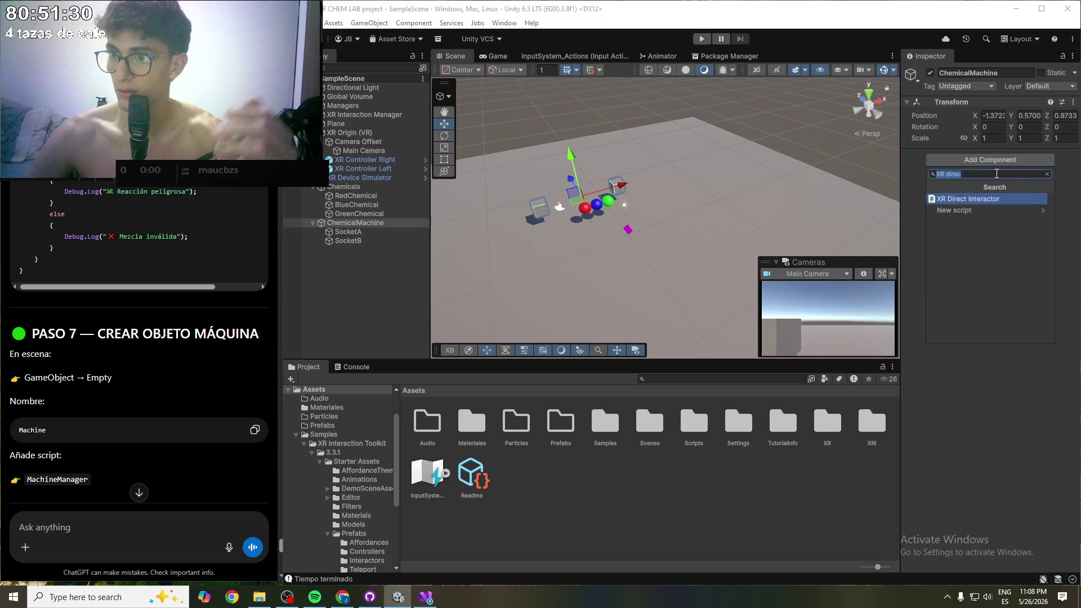
- Add the Machine Manager script to ChemicalMachine and save the scene
{"action": "type", "text": "machin"}
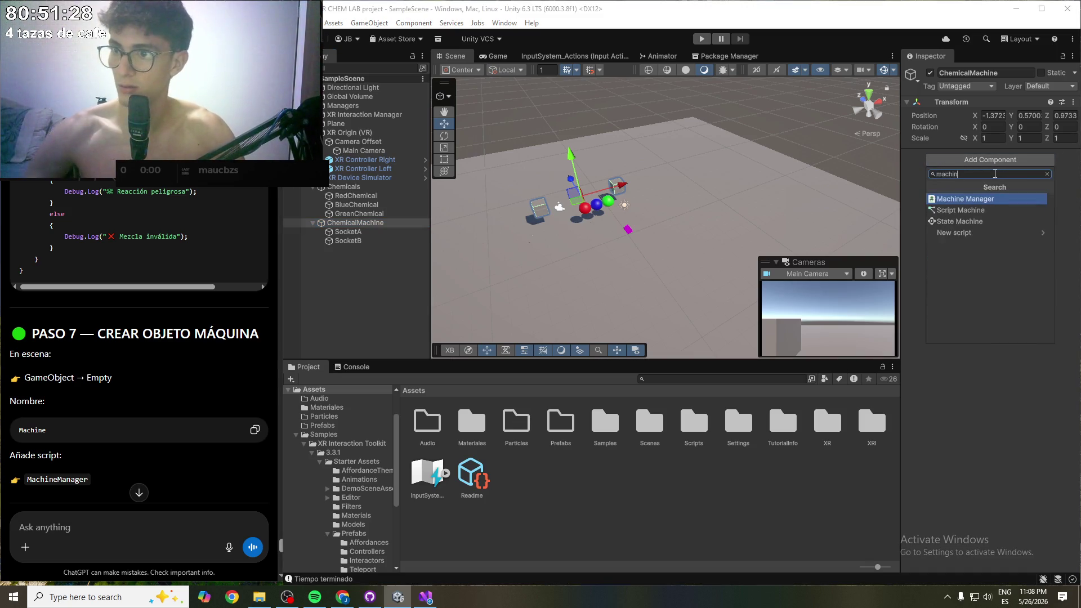
{"action": "left_click", "coordinate": [994, 200]}
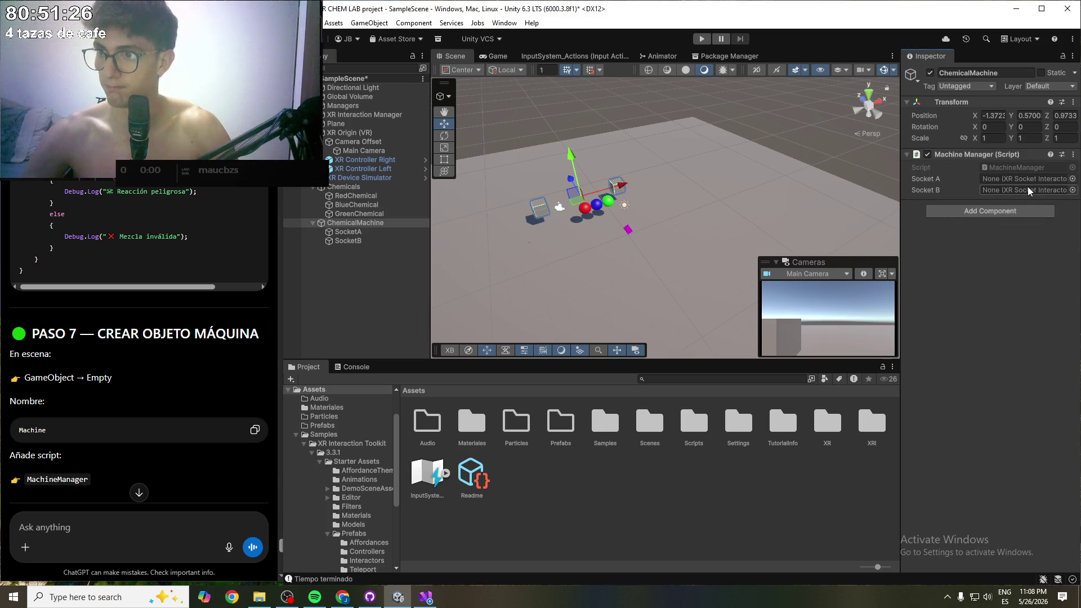
{"action": "left_click", "coordinate": [370, 224]}
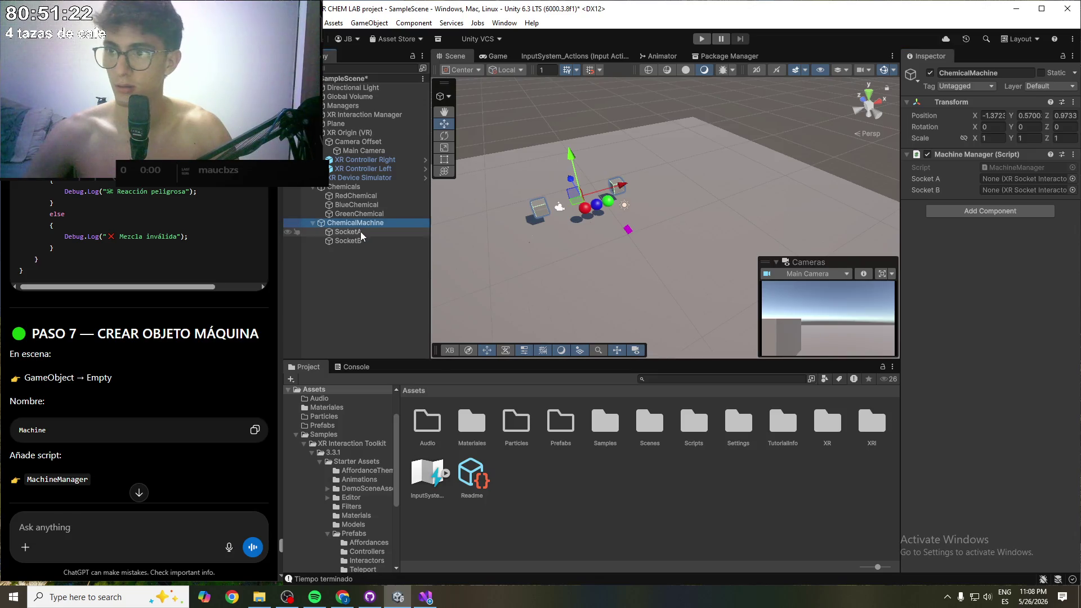
{"action": "key", "text": "ctrl+s"}
- Assign SocketA and SocketB to the Machine Manager's Socket A and Socket B fields
{"action": "left_click", "coordinate": [360, 109]}
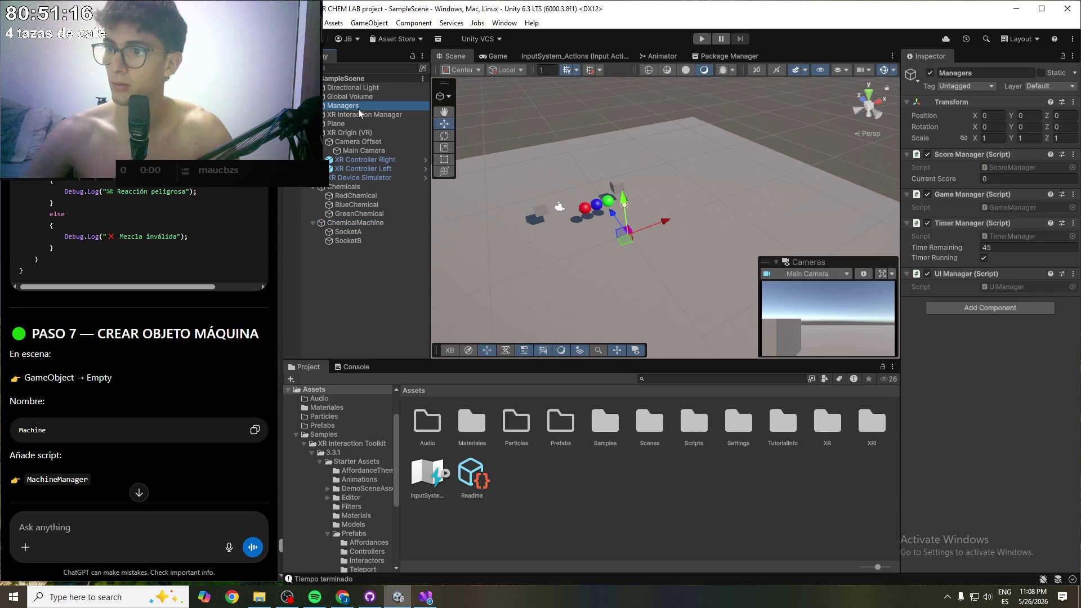
{"action": "left_click", "coordinate": [354, 223]}
{"action": "left_click_drag", "start_coordinate": [348, 241], "coordinate": [1052, 191]}
{"action": "left_click", "coordinate": [355, 242]}
{"action": "mouse_move", "coordinate": [355, 243]}
{"action": "left_mouse_down"}
{"action": "mouse_move", "coordinate": [1042, 168]}
{"action": "mouse_move", "coordinate": [1047, 191]}
{"action": "left_mouse_up"}
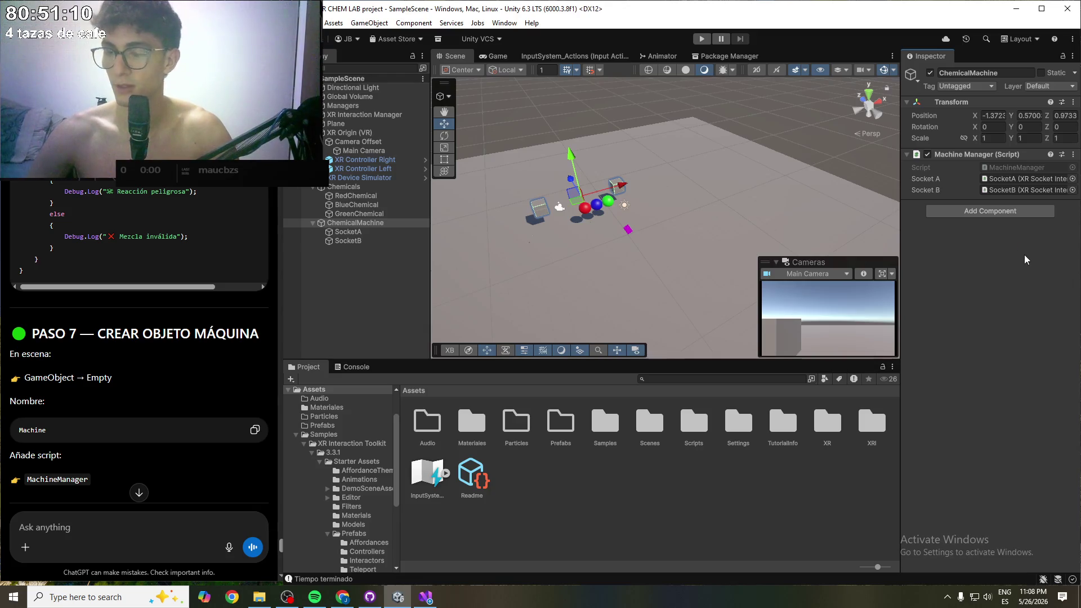
{"action": "scroll", "coordinate": [82, 349], "scroll_direction": "down", "scroll_amount": 3}
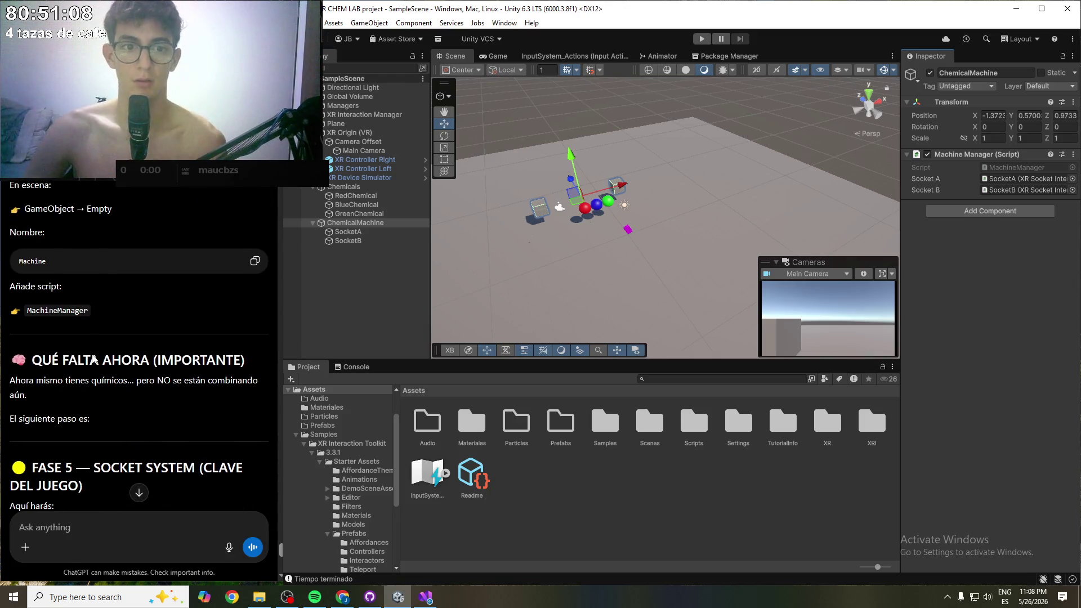
- Send ChatGPT a 'lets go' message to begin the socket system phase
{"action": "scroll", "coordinate": [97, 356], "scroll_direction": "down", "scroll_amount": 2}
{"action": "scroll", "coordinate": [123, 386], "scroll_direction": "down", "scroll_amount": 2}
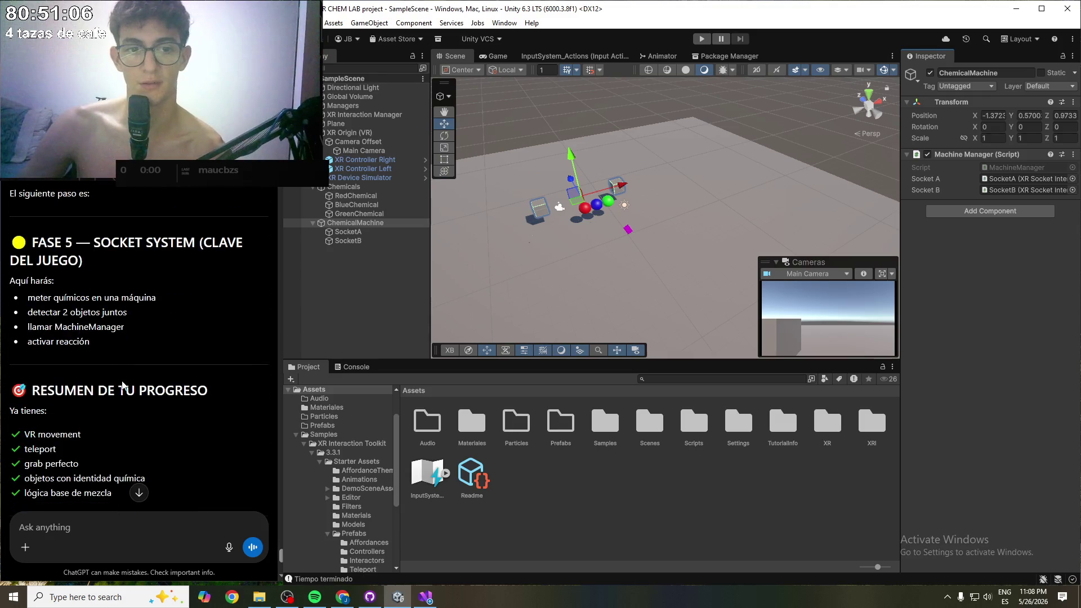
{"action": "scroll", "coordinate": [124, 382], "scroll_direction": "down", "scroll_amount": 6}
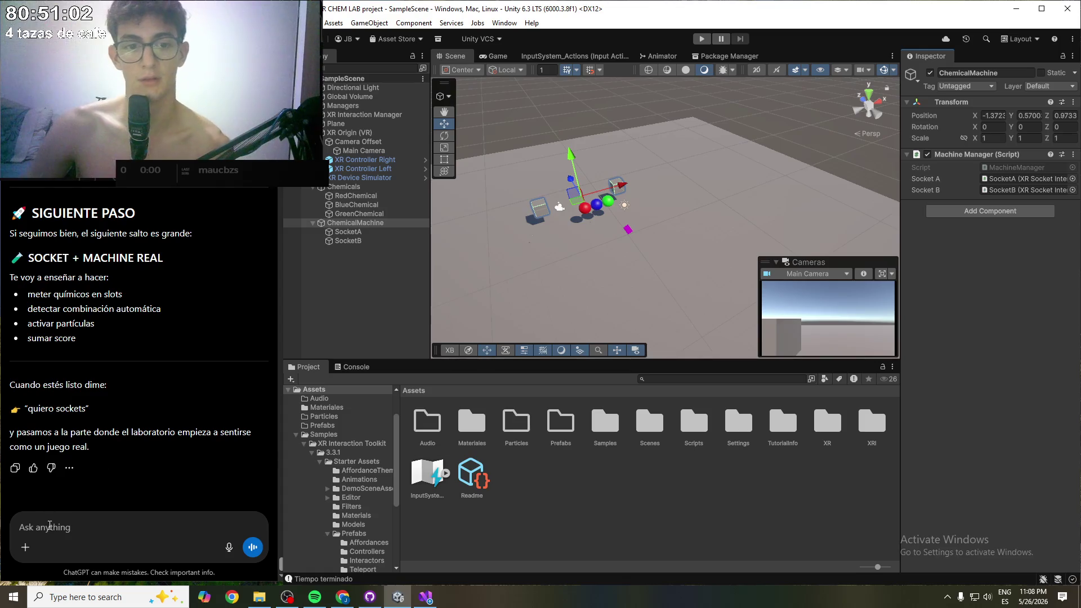
{"action": "left_click", "coordinate": [48, 525]}
{"action": "type", "text": "I"}
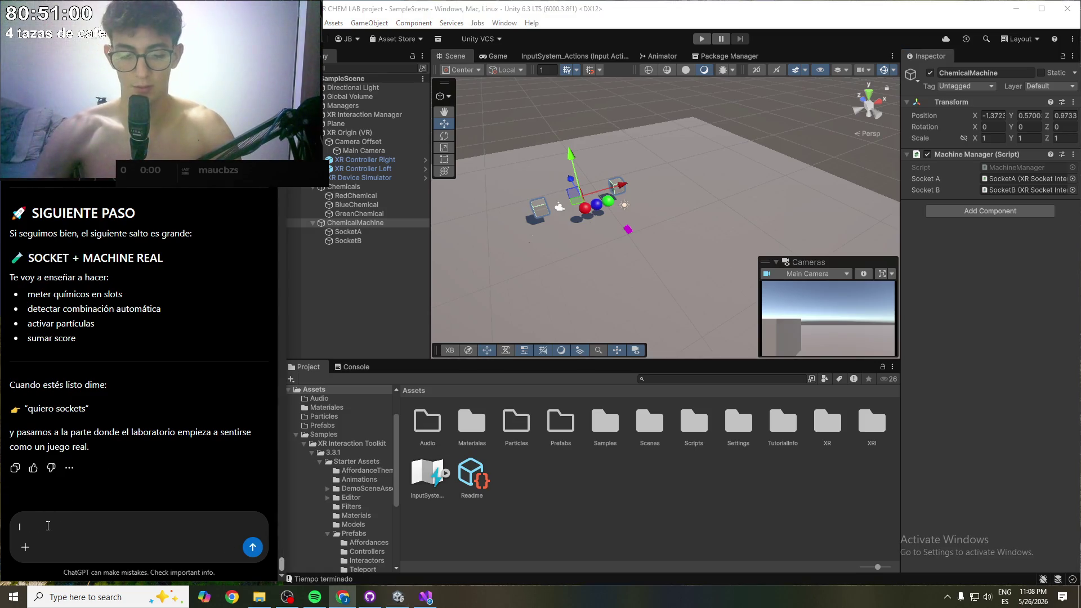
{"action": "type", "text": " go"}
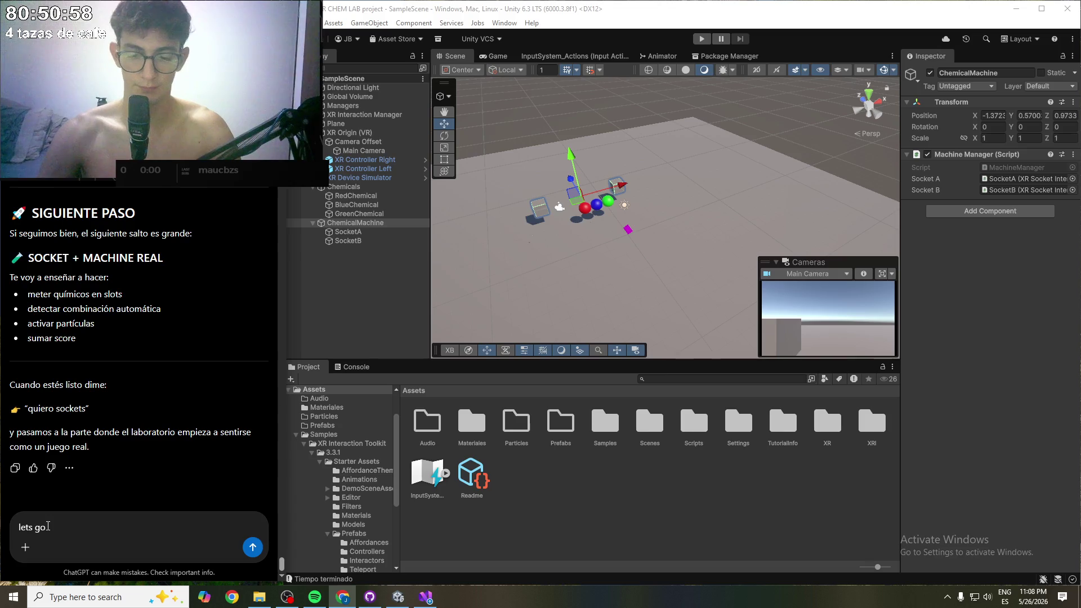
{"action": "key", "text": "Return"}
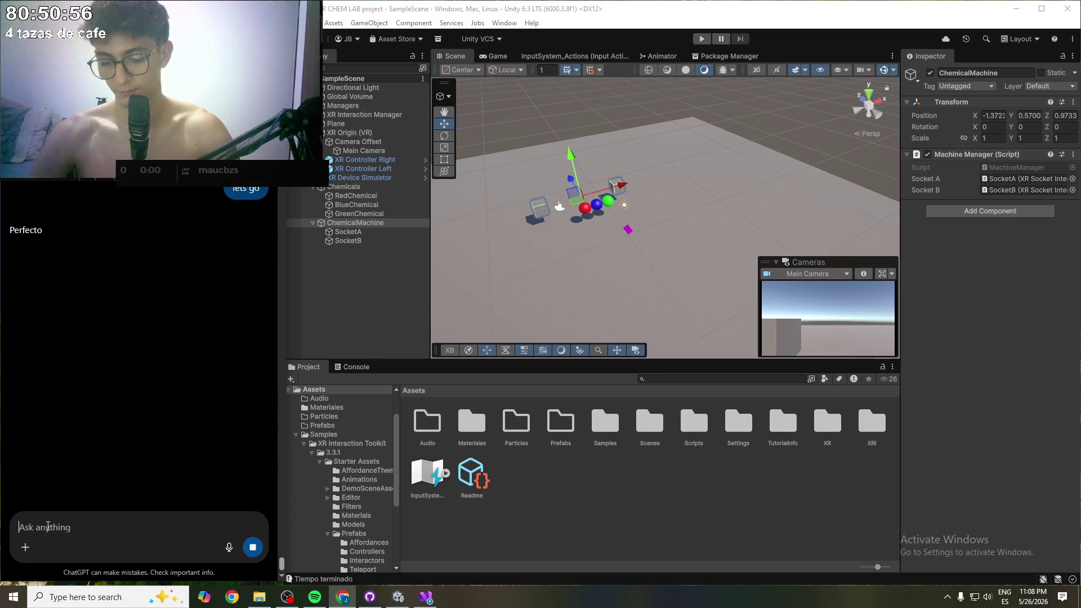
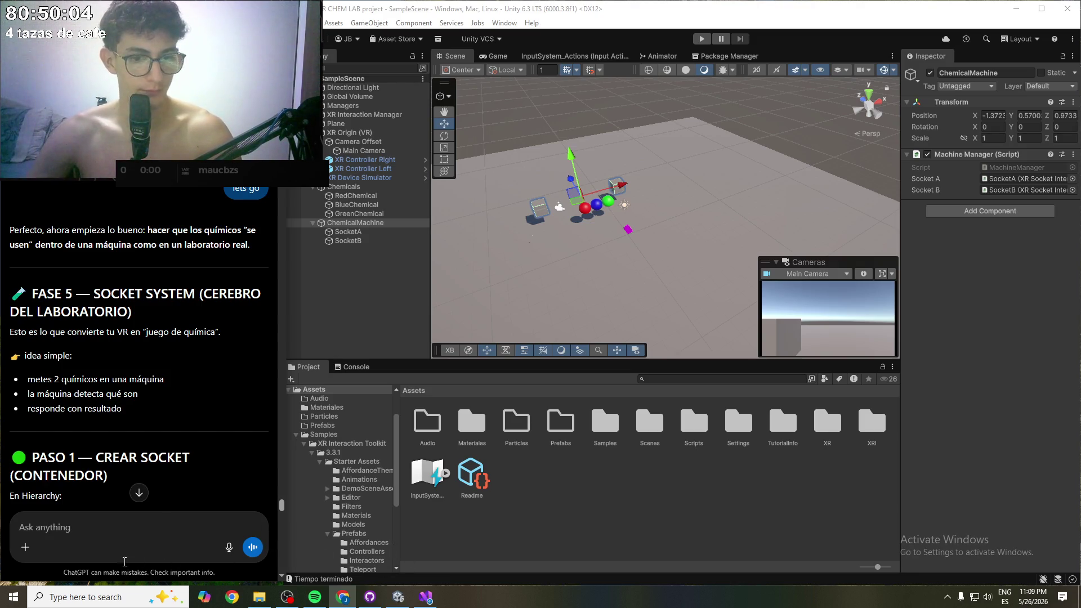
- In OBS, make the Audio Input Capture compressor duck against Audio Output Capture
{"action": "left_click", "coordinate": [287, 596]}
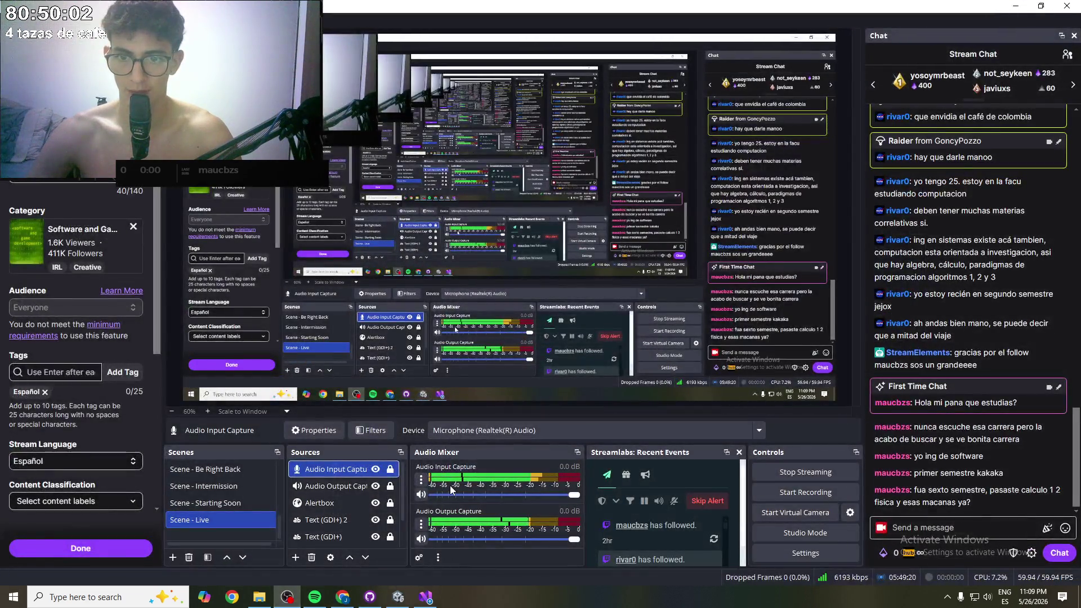
{"action": "left_click", "coordinate": [421, 494]}
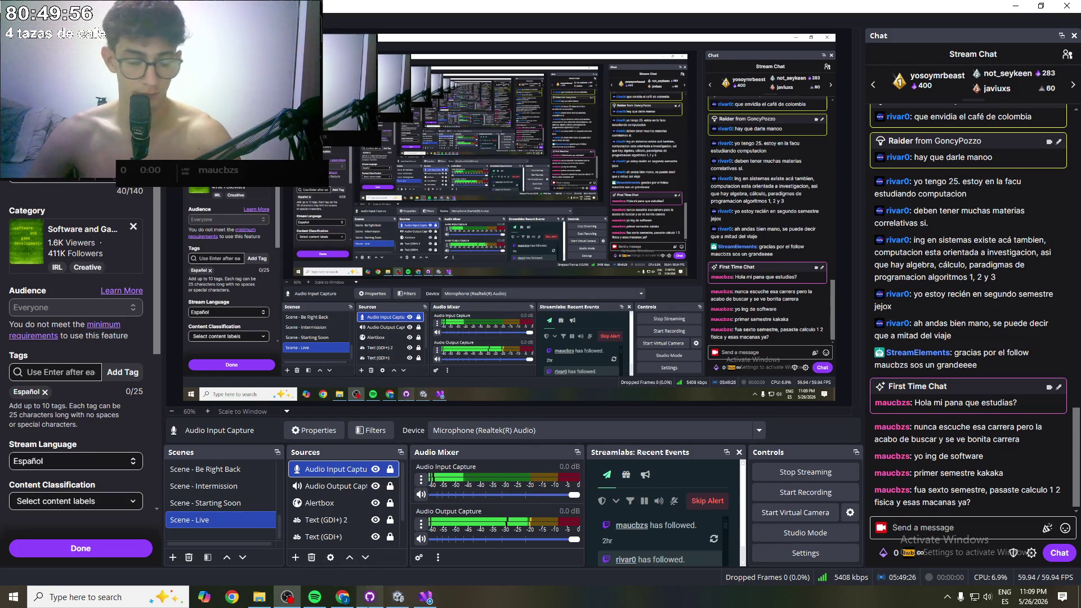
{"action": "mouse_move", "coordinate": [369, 597]}
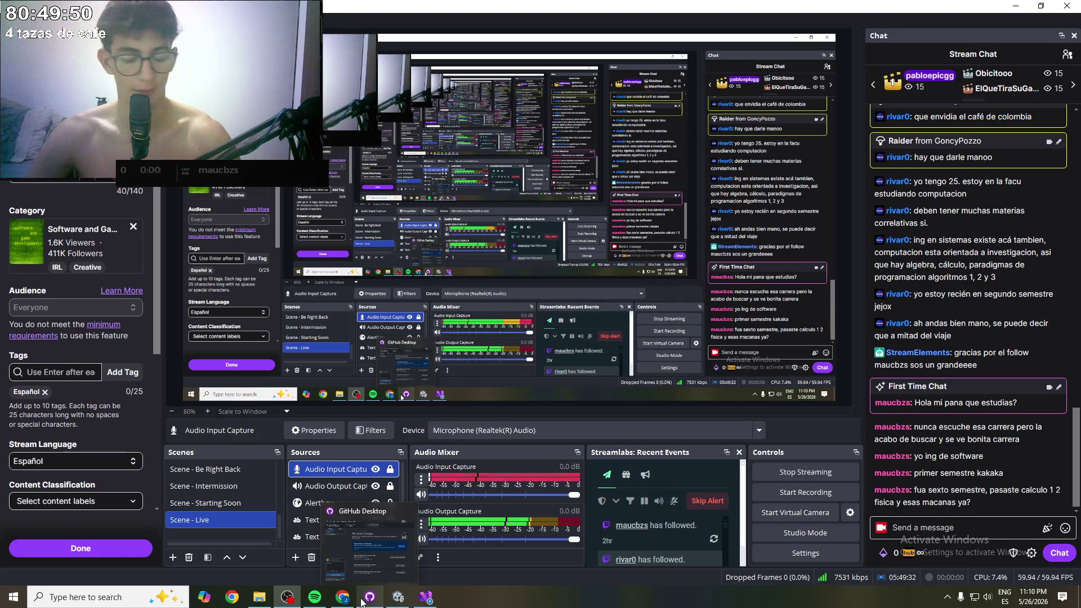
{"action": "right_click", "coordinate": [334, 472]}
{"action": "left_click", "coordinate": [357, 446]}
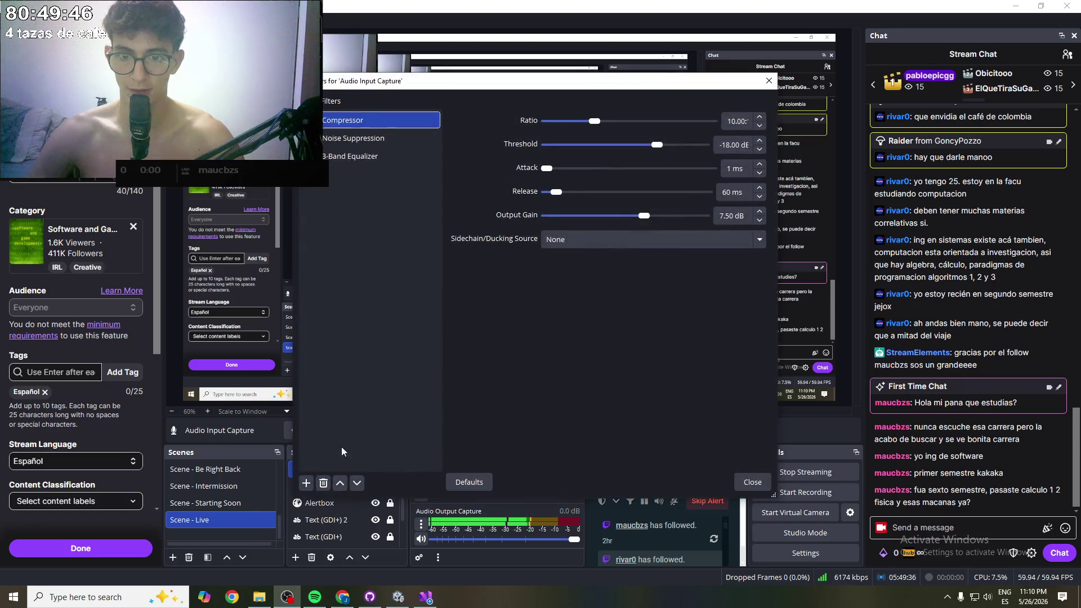
{"action": "left_click", "coordinate": [365, 137]}
{"action": "left_click", "coordinate": [368, 155]}
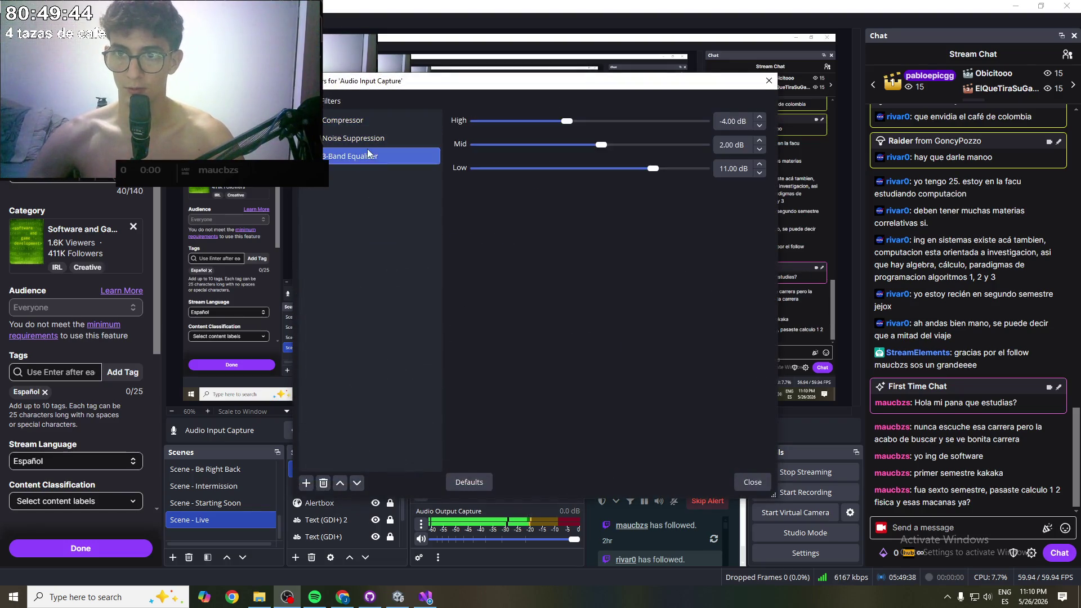
{"action": "left_click", "coordinate": [363, 120]}
{"action": "left_click", "coordinate": [581, 239]}
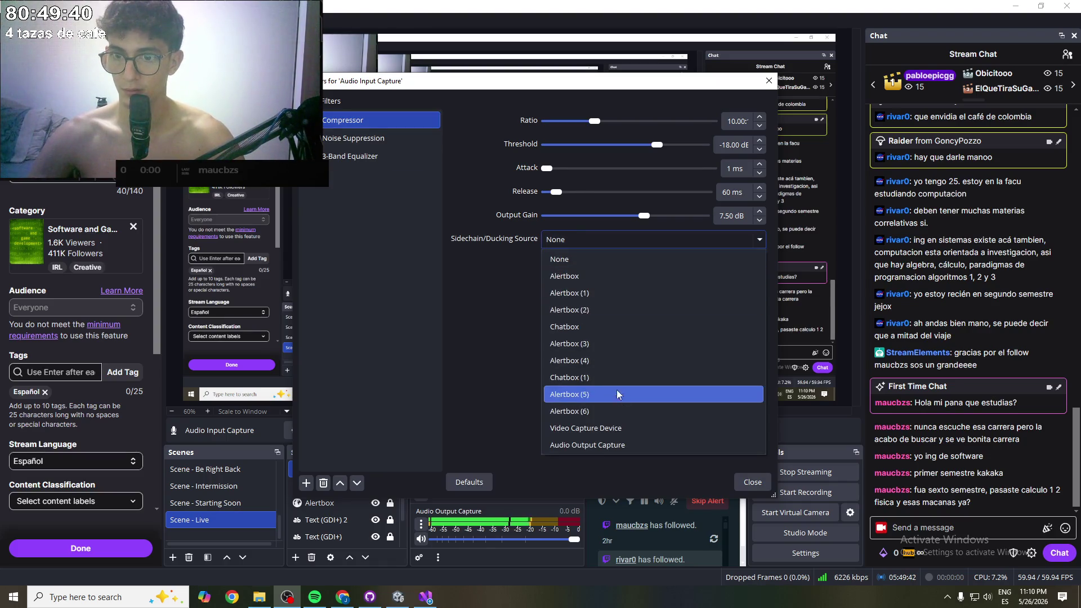
{"action": "left_click", "coordinate": [639, 445]}
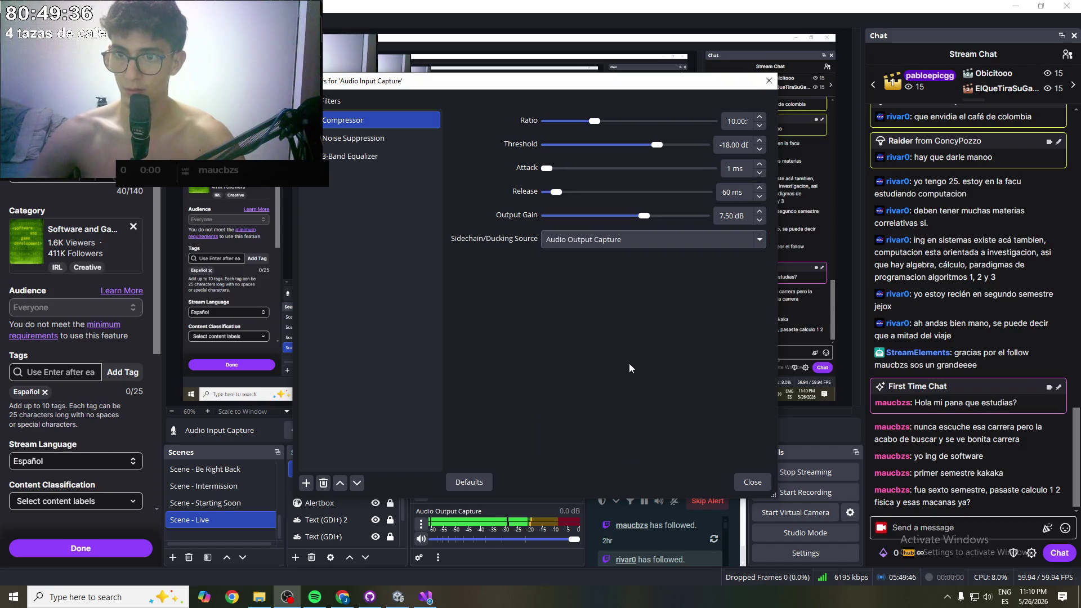
{"action": "left_click", "coordinate": [752, 482]}
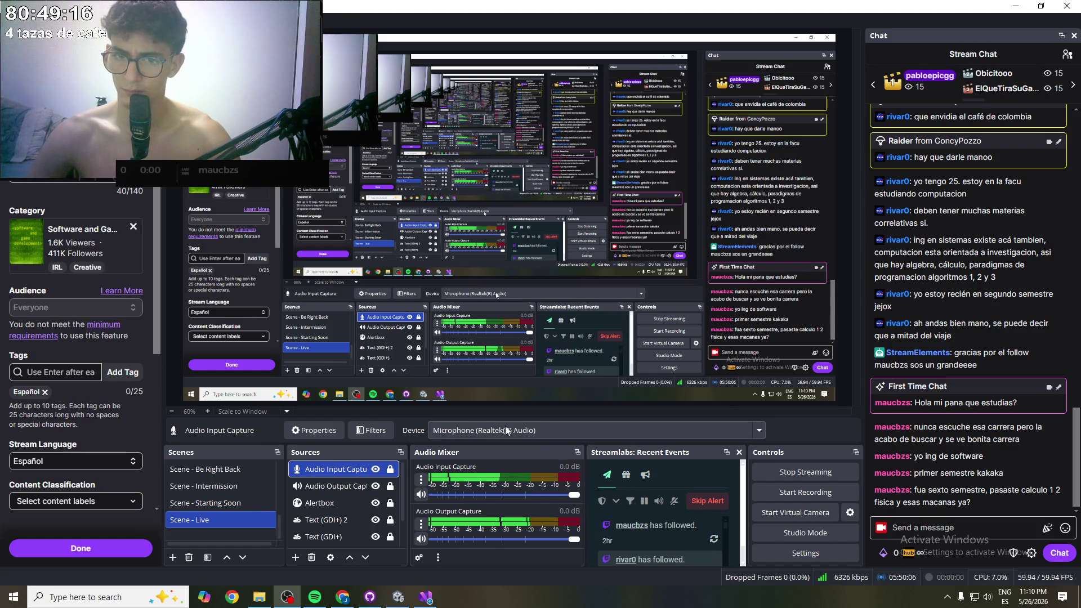
- Reopen the microphone filters and set the compressor's sidechain/ducking source back to None
{"action": "double_click", "coordinate": [338, 471]}
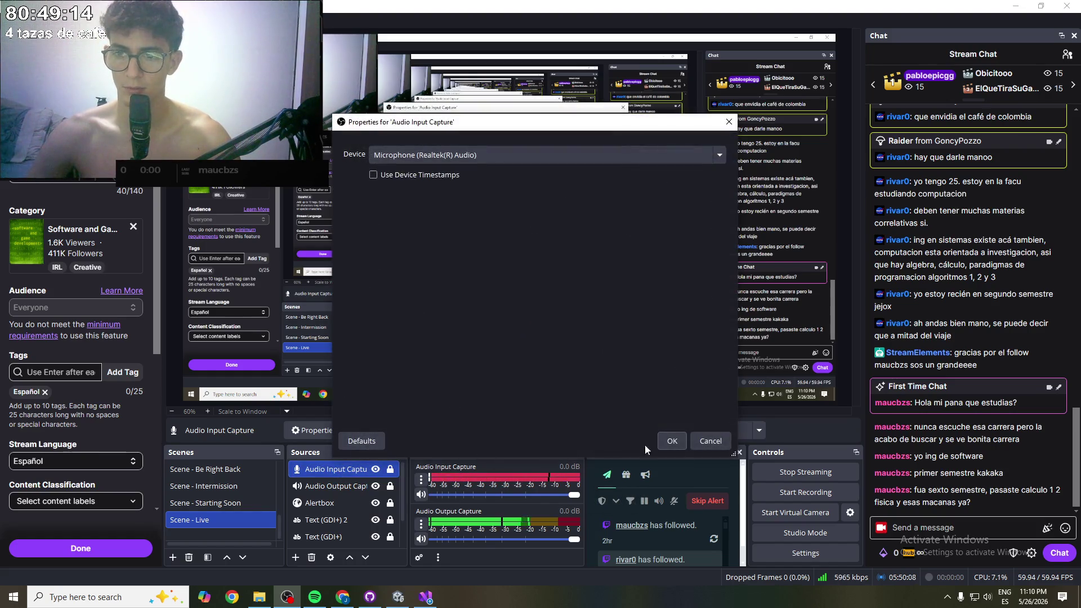
{"action": "left_click", "coordinate": [678, 441]}
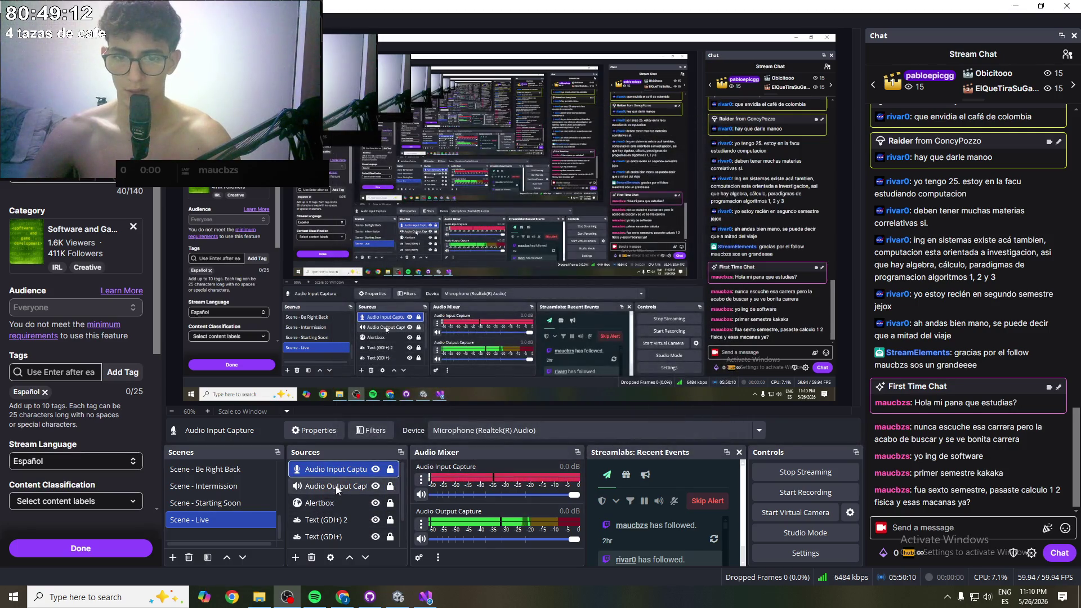
{"action": "right_click", "coordinate": [331, 469]}
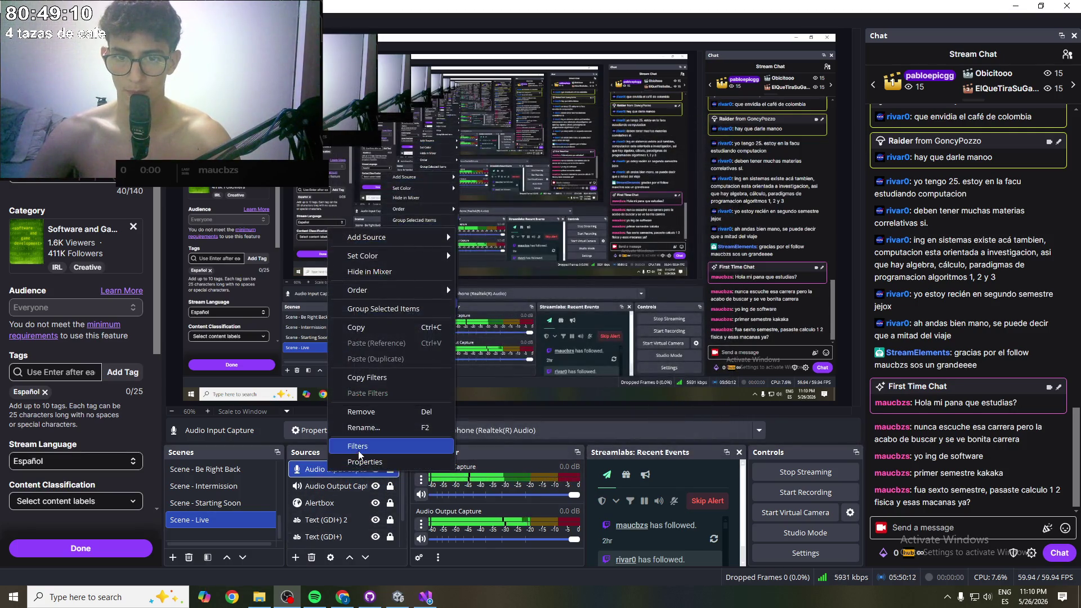
{"action": "left_click", "coordinate": [359, 448]}
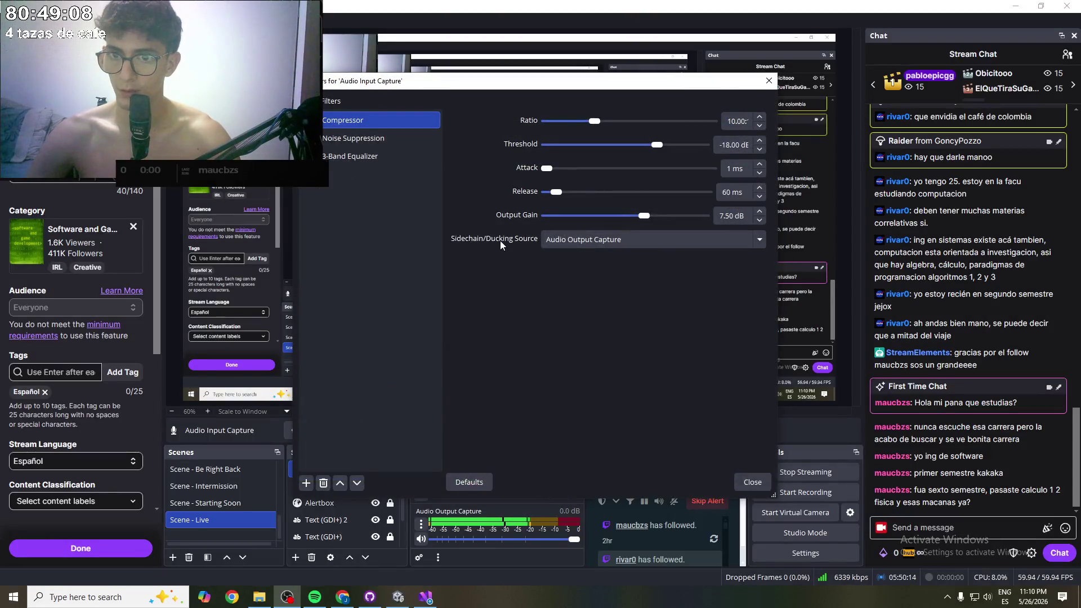
{"action": "left_click", "coordinate": [676, 243]}
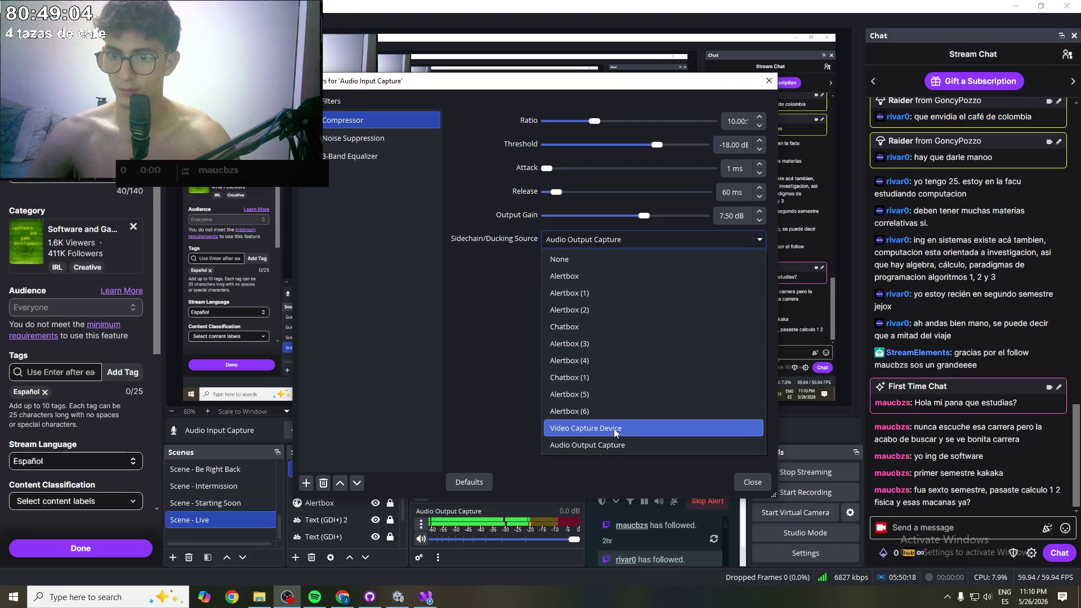
{"action": "left_click", "coordinate": [496, 299]}
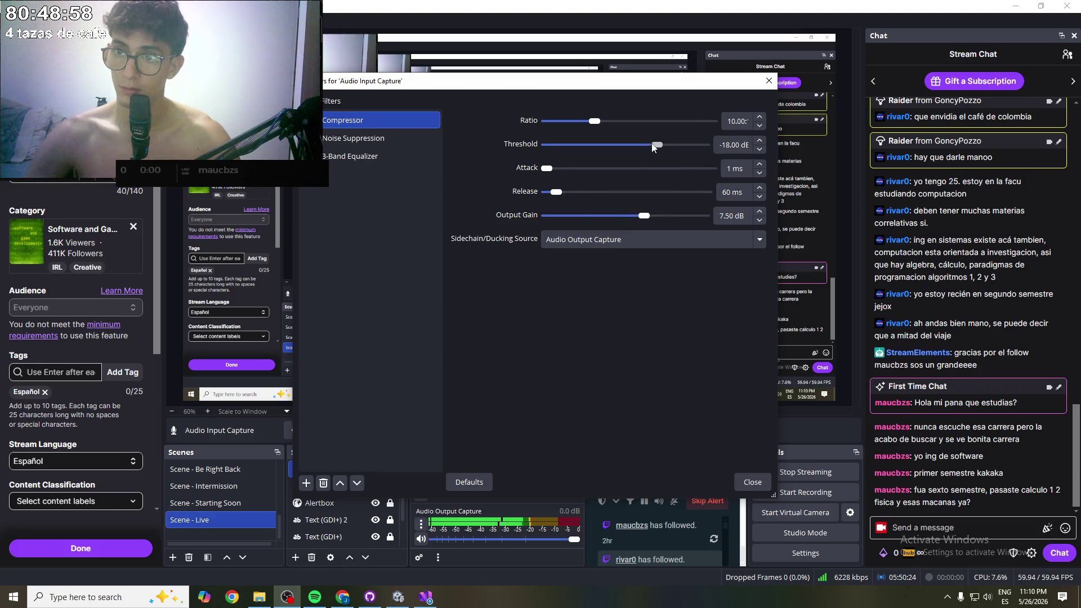
{"action": "left_click", "coordinate": [665, 240]}
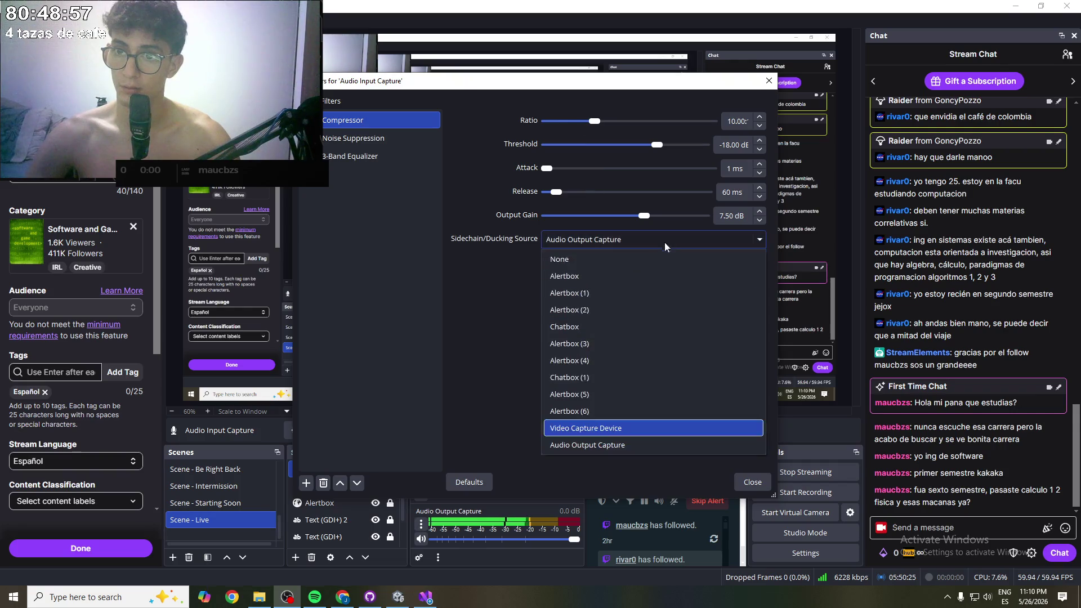
{"action": "left_click", "coordinate": [617, 260]}
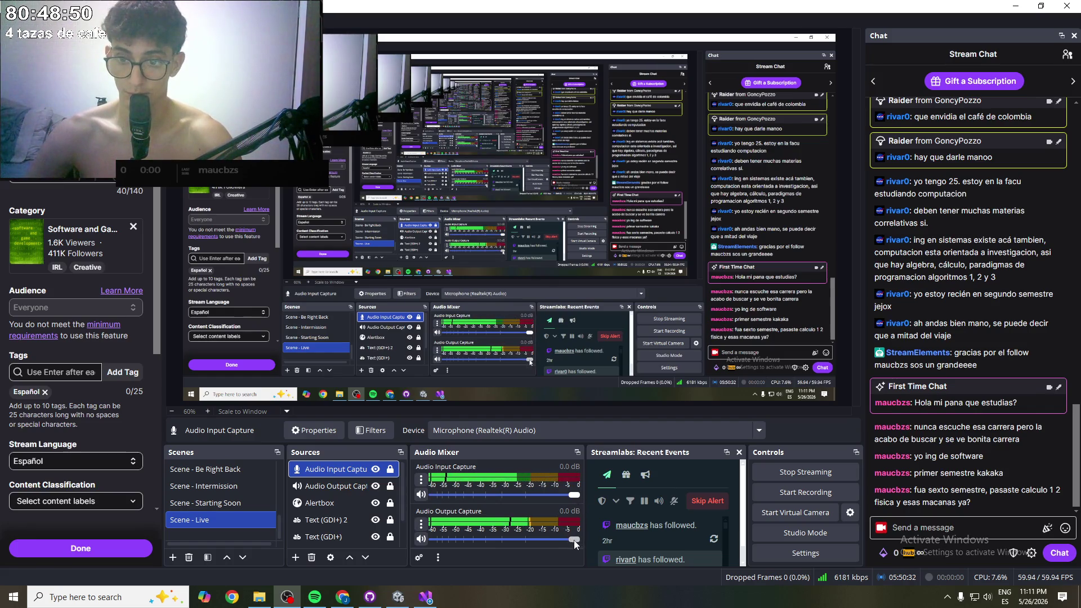
- Check the Audio Output Capture filters, which are empty, and close them
{"action": "left_click", "coordinate": [421, 524]}
{"action": "left_click", "coordinate": [443, 338]}
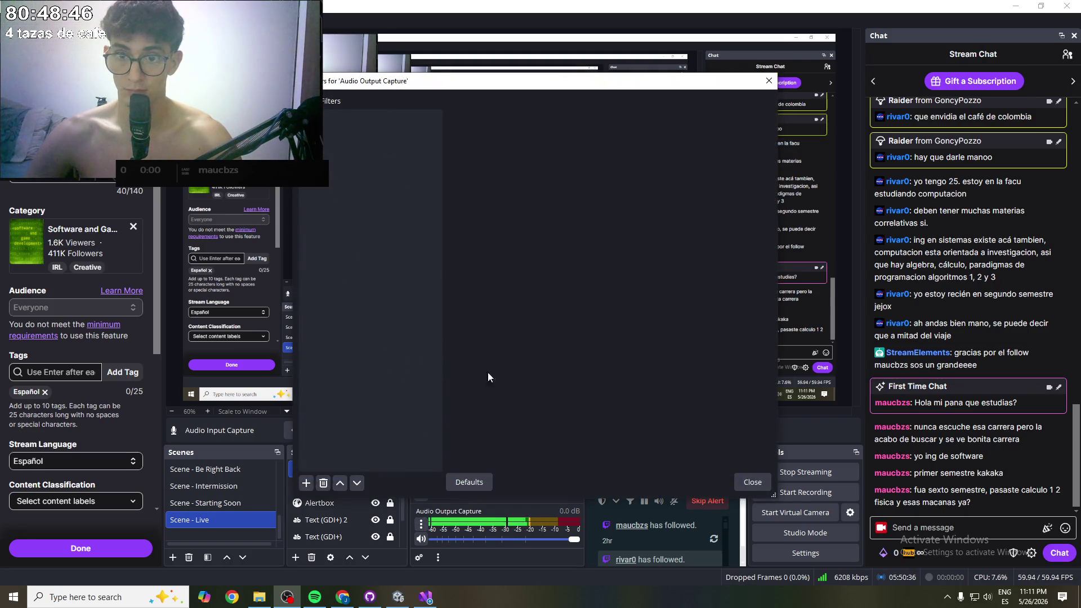
{"action": "left_click", "coordinate": [764, 484]}
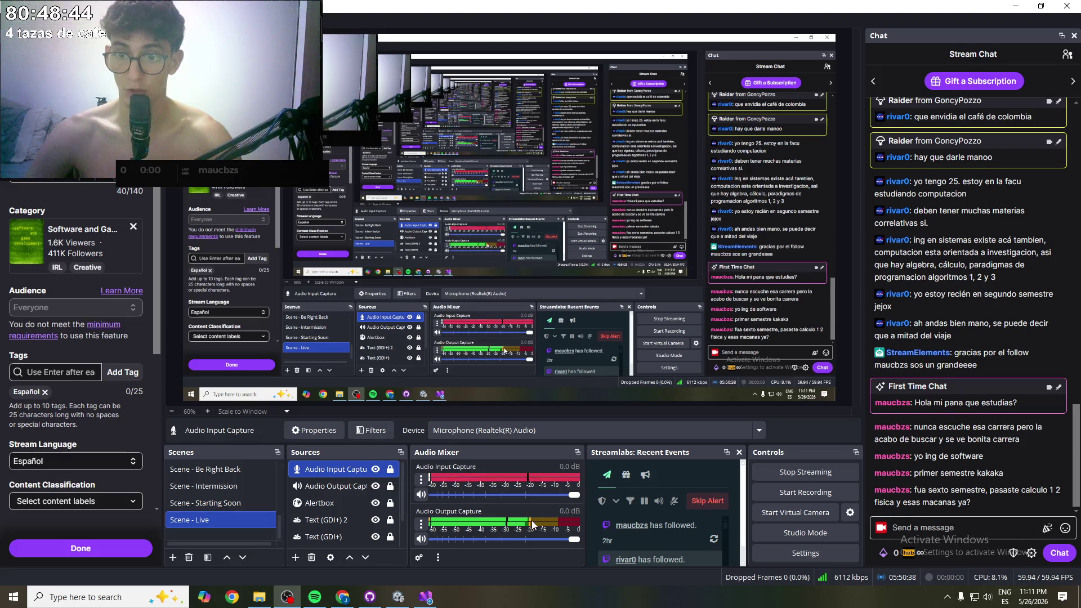
- Lower both the Audio Input Capture and Audio Output Capture mixer sliders to -10.0 dB
{"action": "left_click", "coordinate": [422, 479]}
{"action": "left_click", "coordinate": [421, 479]}
{"action": "left_click", "coordinate": [422, 480]}
{"action": "left_click", "coordinate": [573, 497]}
{"action": "left_click_drag", "start_coordinate": [573, 497], "coordinate": [539, 496]}
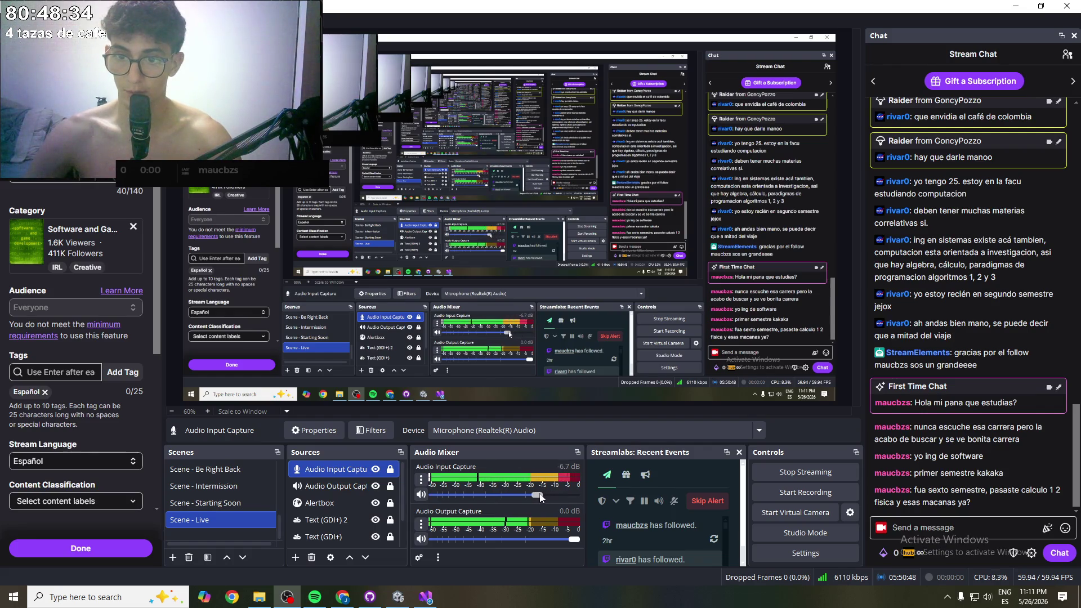
{"action": "left_click_drag", "start_coordinate": [540, 496], "coordinate": [527, 496]}
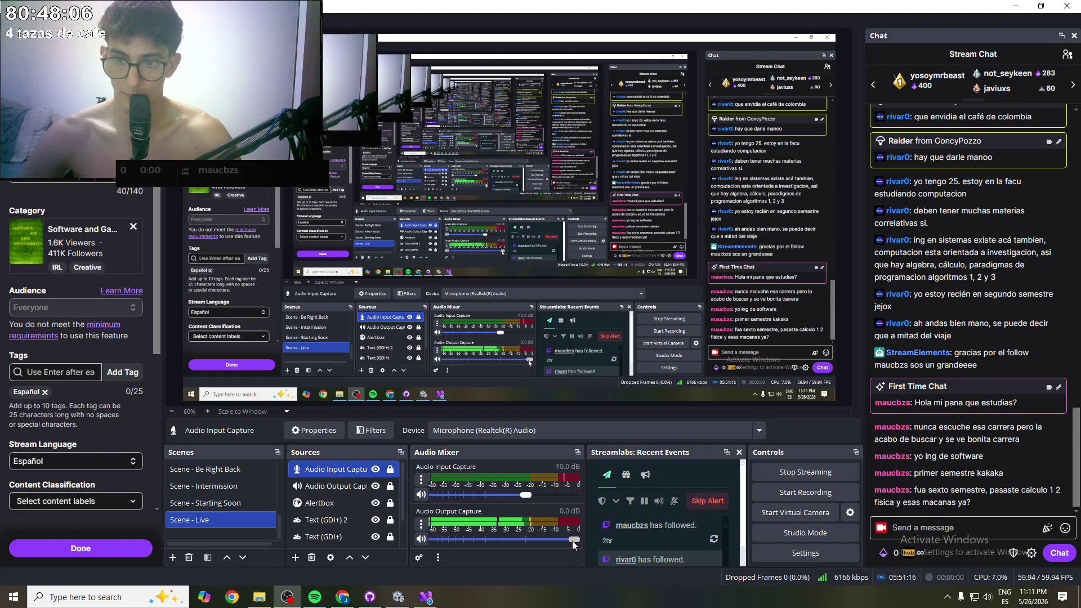
{"action": "left_click_drag", "start_coordinate": [574, 540], "coordinate": [527, 542]}
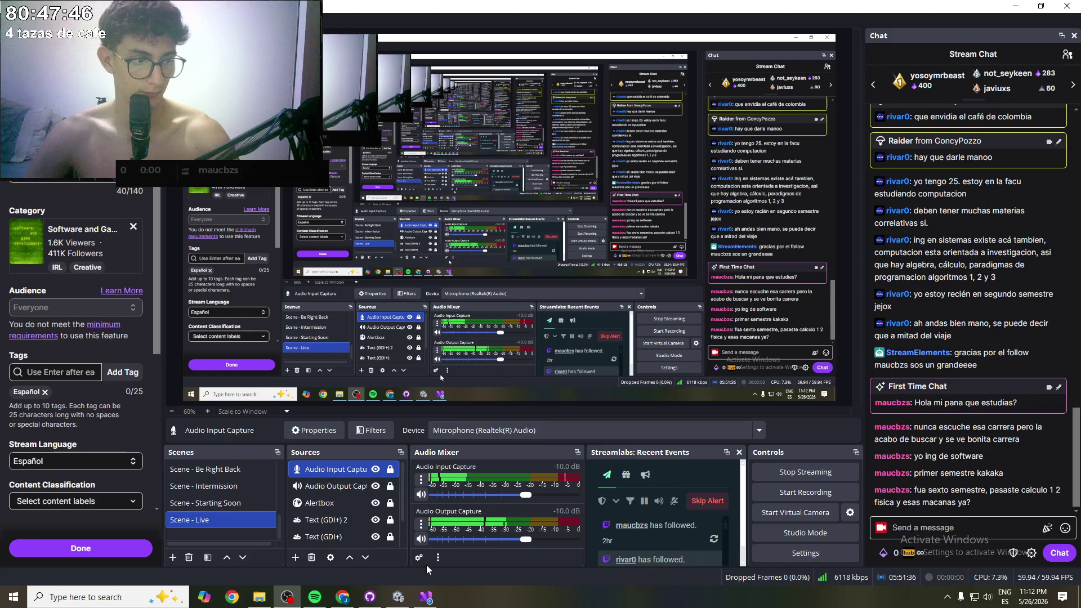
{"action": "right_click", "coordinate": [340, 466]}
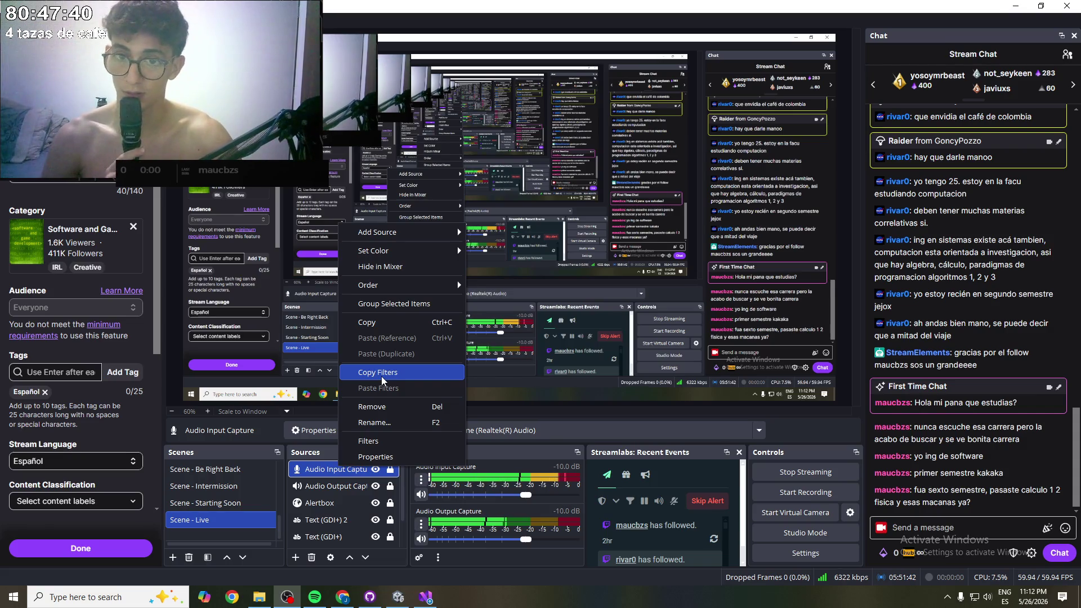
- Reopen the microphone filters and nudge the compressor threshold down to -18.20 dB
{"action": "mouse_move", "coordinate": [395, 289]}
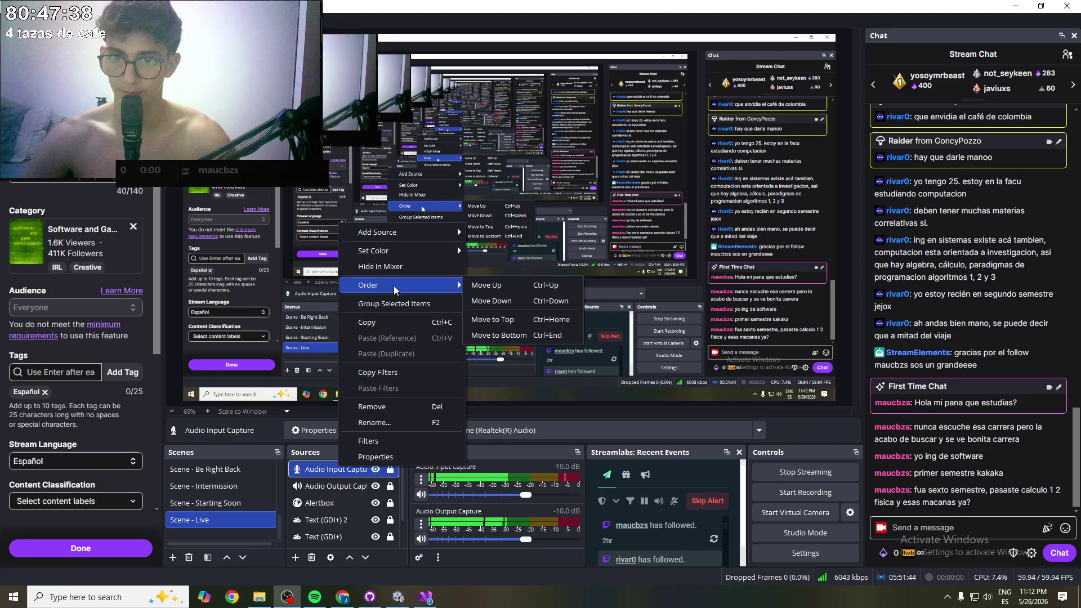
{"action": "mouse_move", "coordinate": [425, 236]}
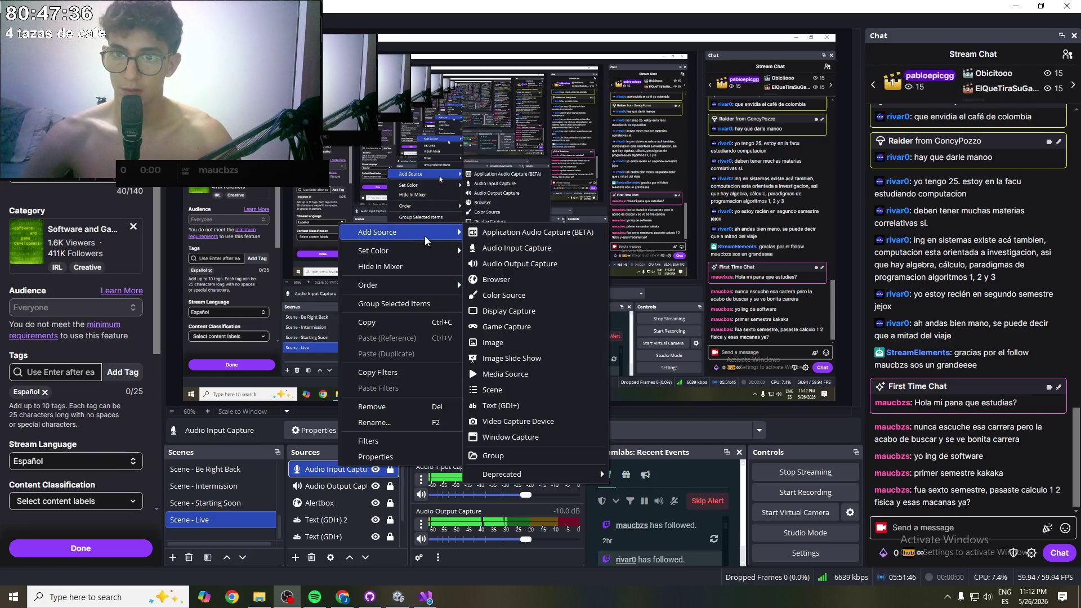
{"action": "left_click", "coordinate": [380, 441]}
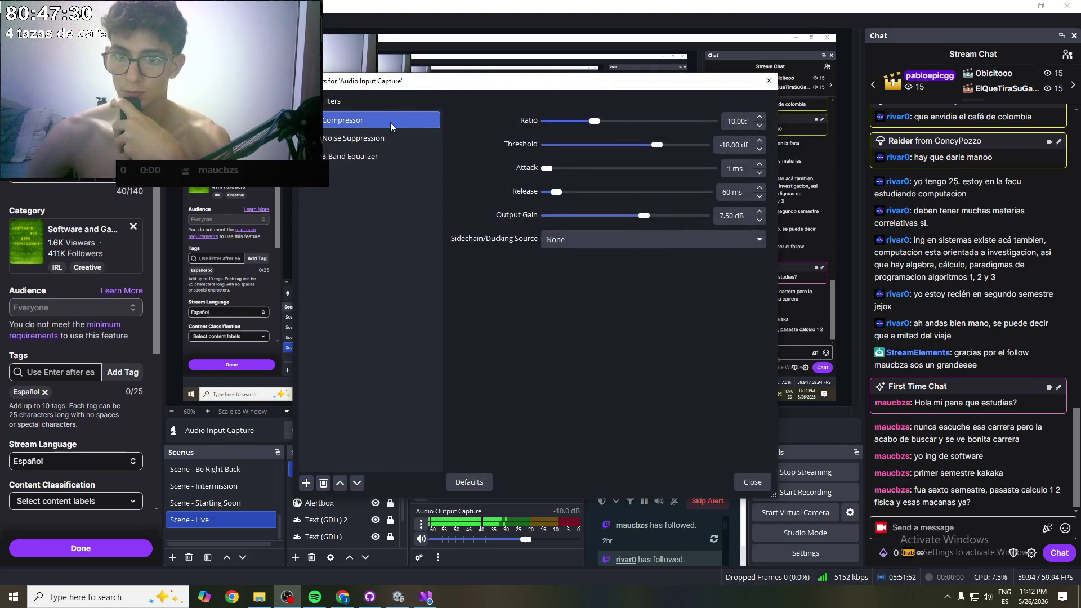
{"action": "left_click_drag", "start_coordinate": [658, 148], "coordinate": [657, 148]}
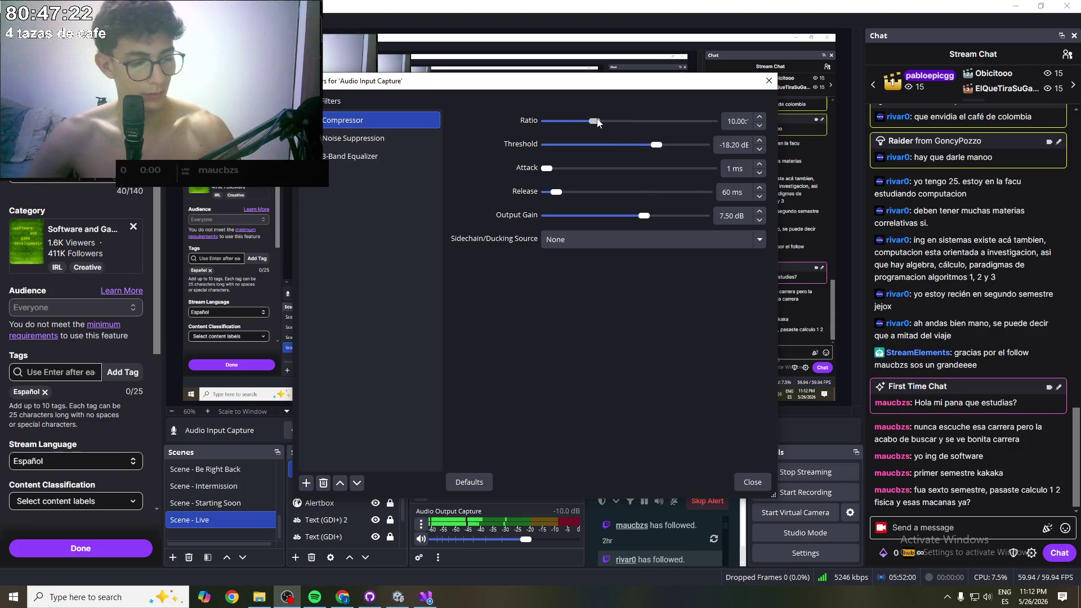
{"action": "left_click", "coordinate": [315, 596]}
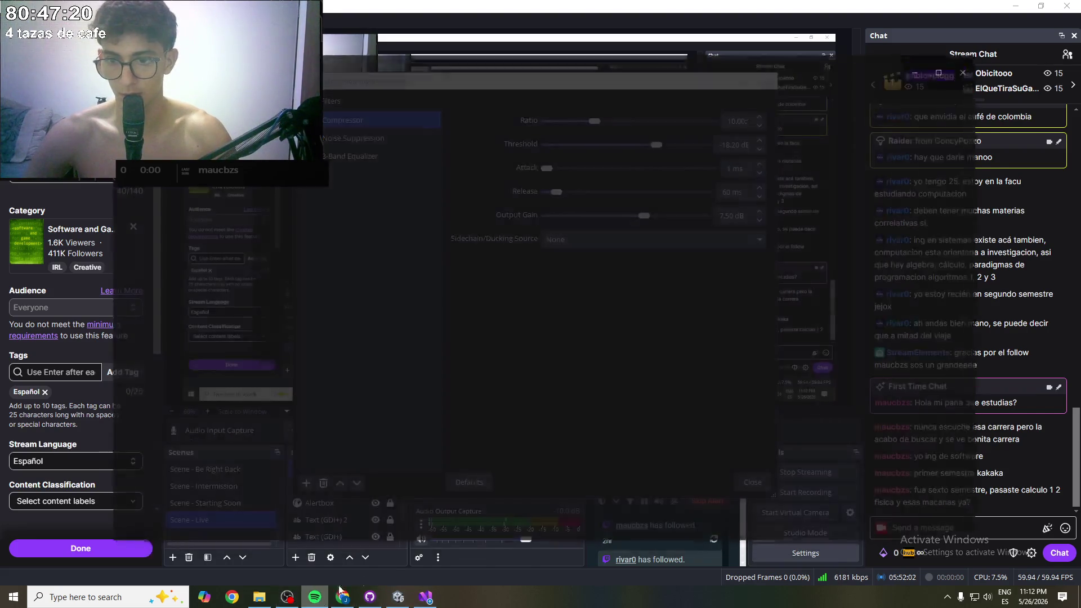
- Pause the playing Spotify song and minimize the player
{"action": "left_click", "coordinate": [553, 501]}
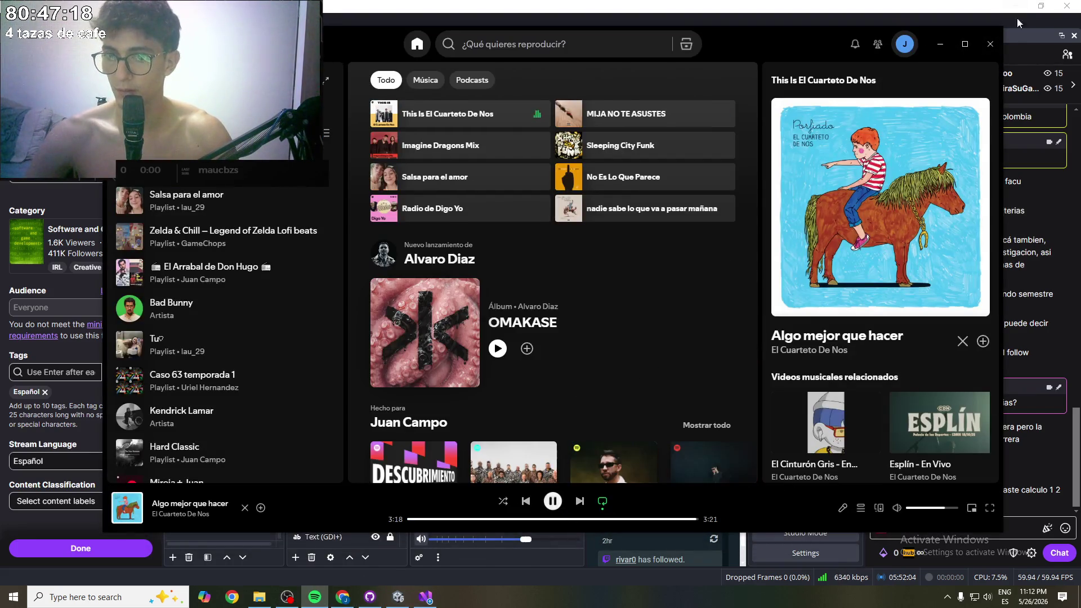
{"action": "left_click", "coordinate": [939, 43]}
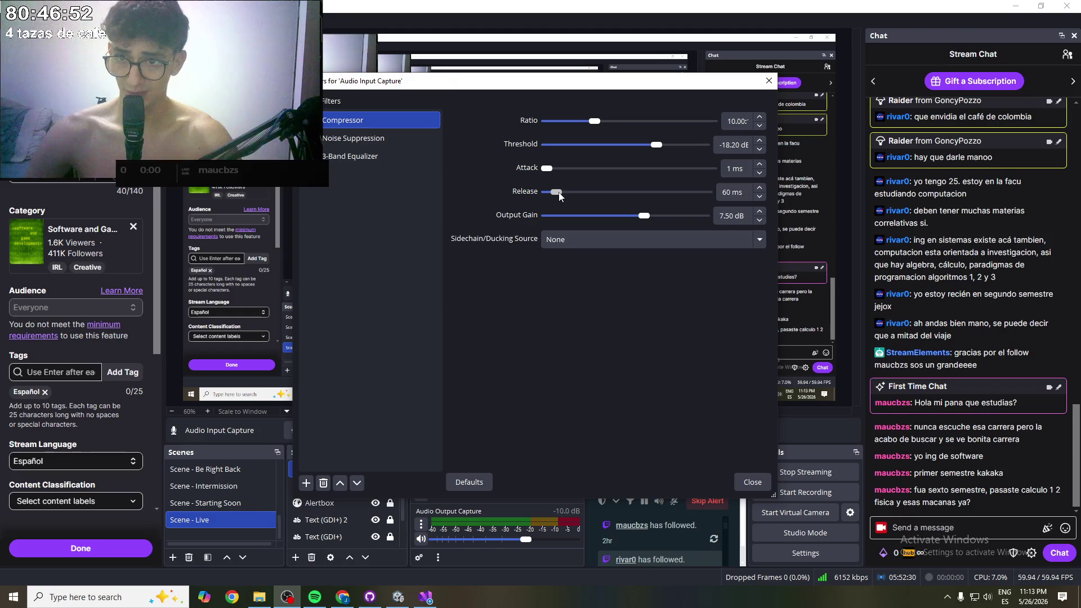
- Set compressor release to 1000 ms, ratio 32 and threshold -19.50 dB, then request defaults
{"action": "left_click_drag", "start_coordinate": [559, 195], "coordinate": [579, 196]}
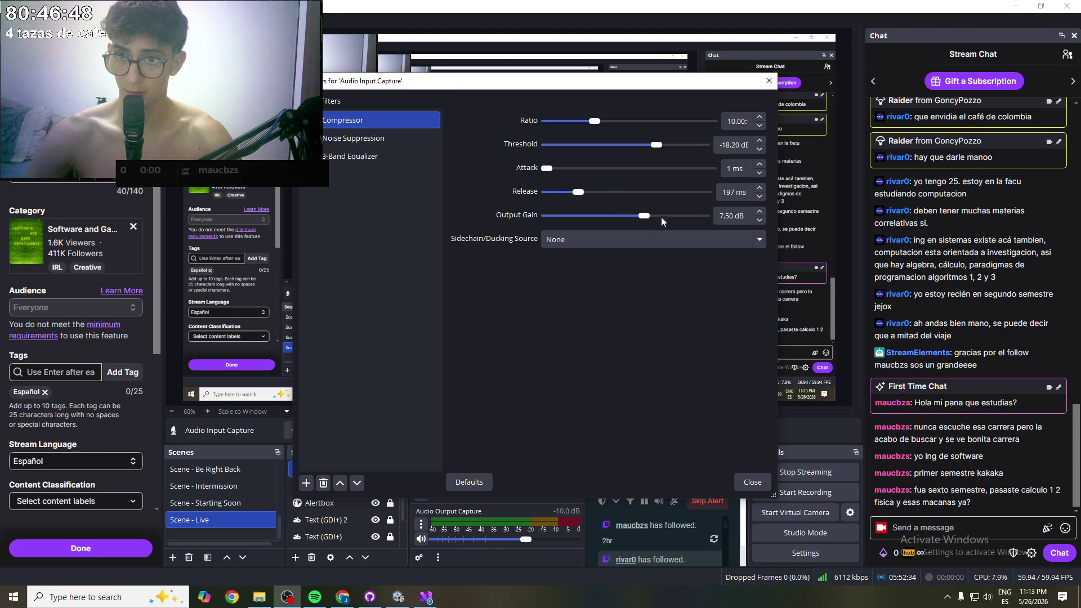
{"action": "mouse_move", "coordinate": [596, 123]}
{"action": "left_mouse_down"}
{"action": "mouse_move", "coordinate": [667, 123]}
{"action": "mouse_move", "coordinate": [714, 145]}
{"action": "left_mouse_up"}
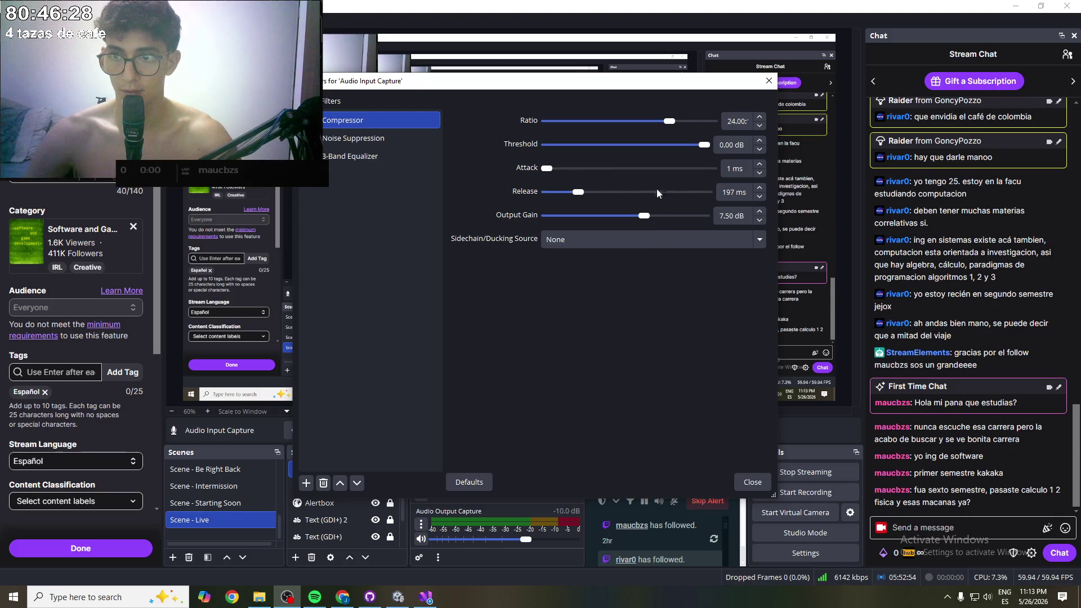
{"action": "left_click", "coordinate": [628, 192]}
{"action": "left_click_drag", "start_coordinate": [628, 192], "coordinate": [729, 197]}
{"action": "left_click_drag", "start_coordinate": [669, 121], "coordinate": [739, 153]}
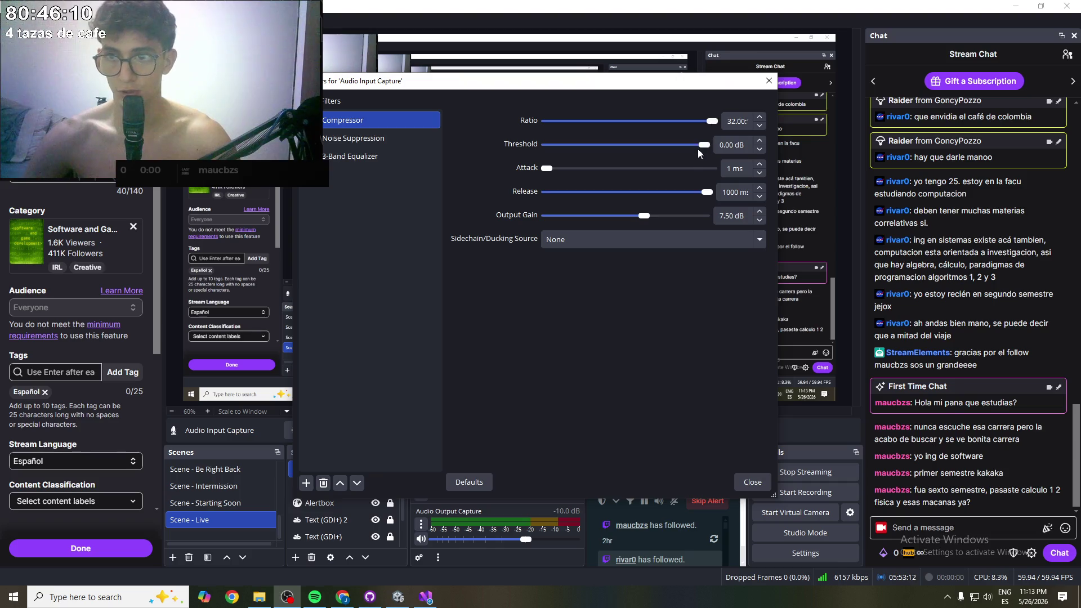
{"action": "mouse_move", "coordinate": [702, 145]}
{"action": "left_mouse_down"}
{"action": "mouse_move", "coordinate": [629, 146]}
{"action": "mouse_move", "coordinate": [652, 146]}
{"action": "left_mouse_up"}
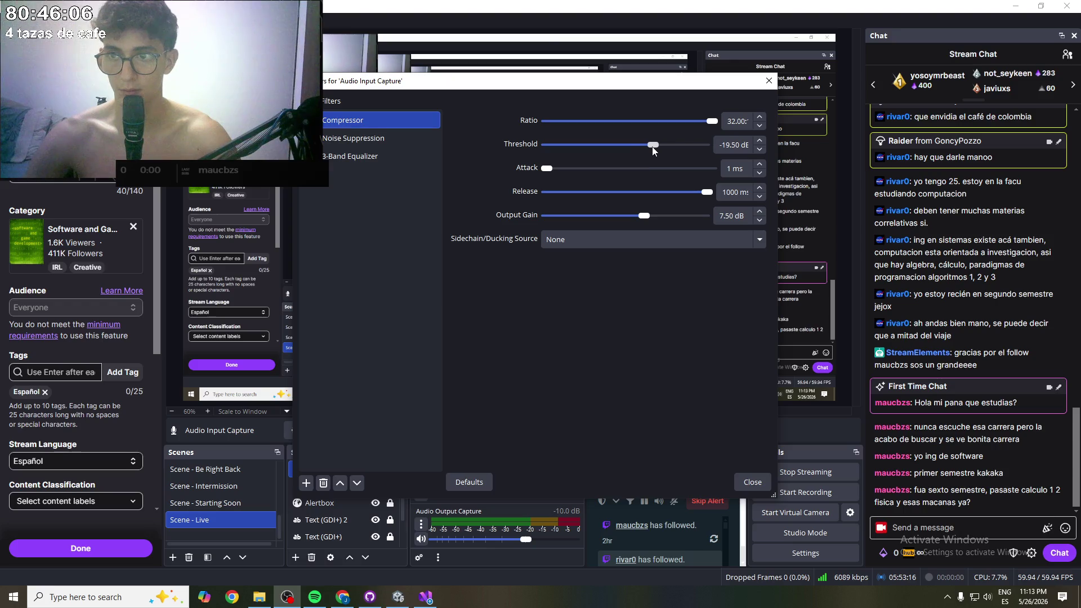
{"action": "left_click", "coordinate": [486, 476]}
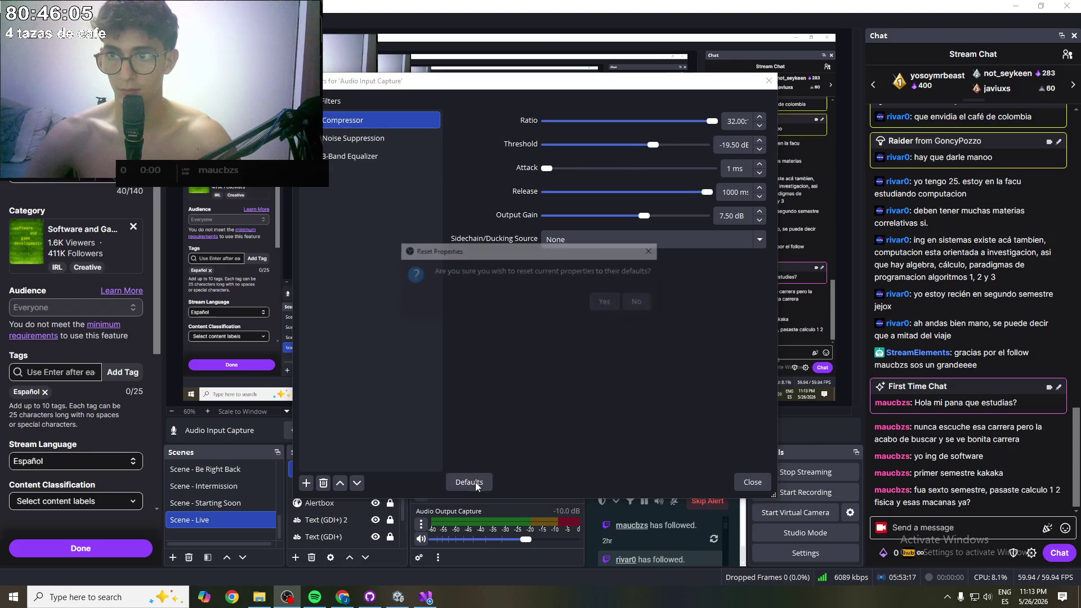
- Reset the compressor, then set attack 1 ms, release 1000 ms, output gain 7.50 dB, ratio 32:1
{"action": "left_click", "coordinate": [607, 303]}
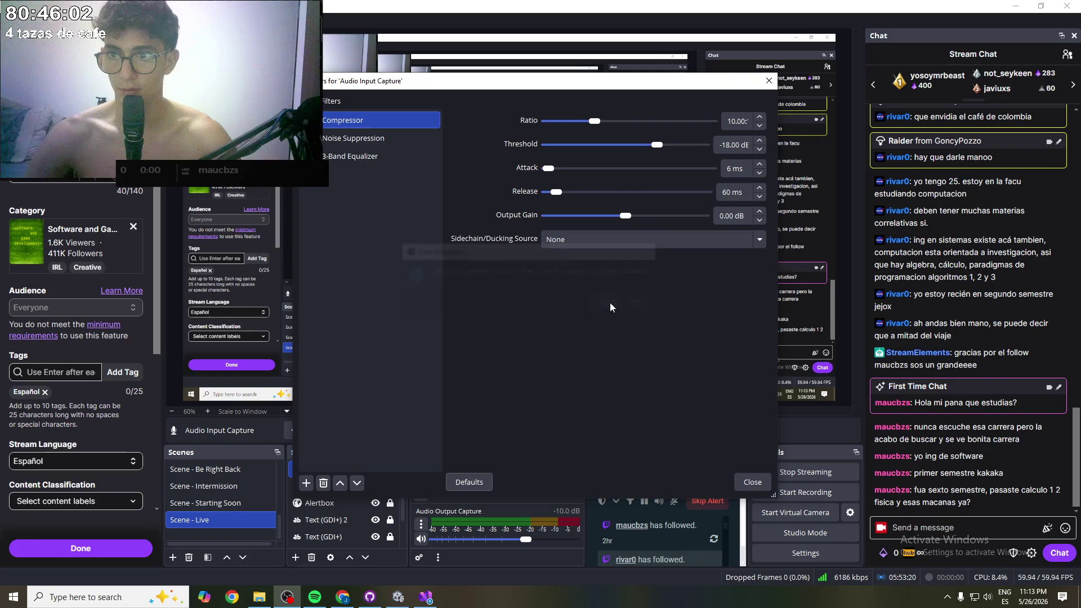
{"action": "mouse_move", "coordinate": [553, 171]}
{"action": "left_mouse_down"}
{"action": "mouse_move", "coordinate": [522, 171]}
{"action": "mouse_move", "coordinate": [569, 192]}
{"action": "mouse_move", "coordinate": [729, 211]}
{"action": "left_mouse_up"}
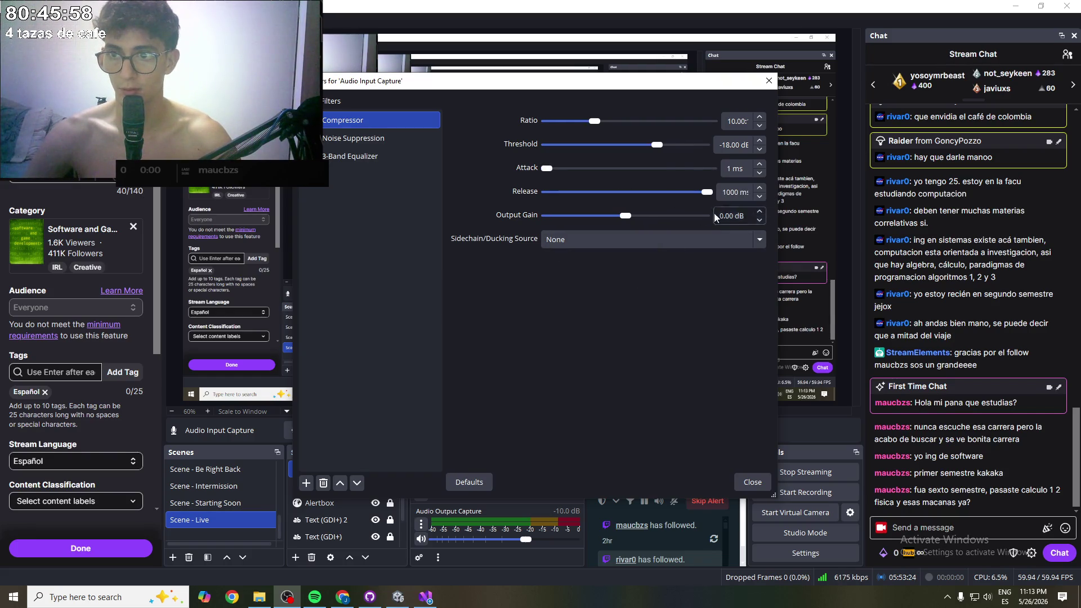
{"action": "double_click", "coordinate": [731, 217]}
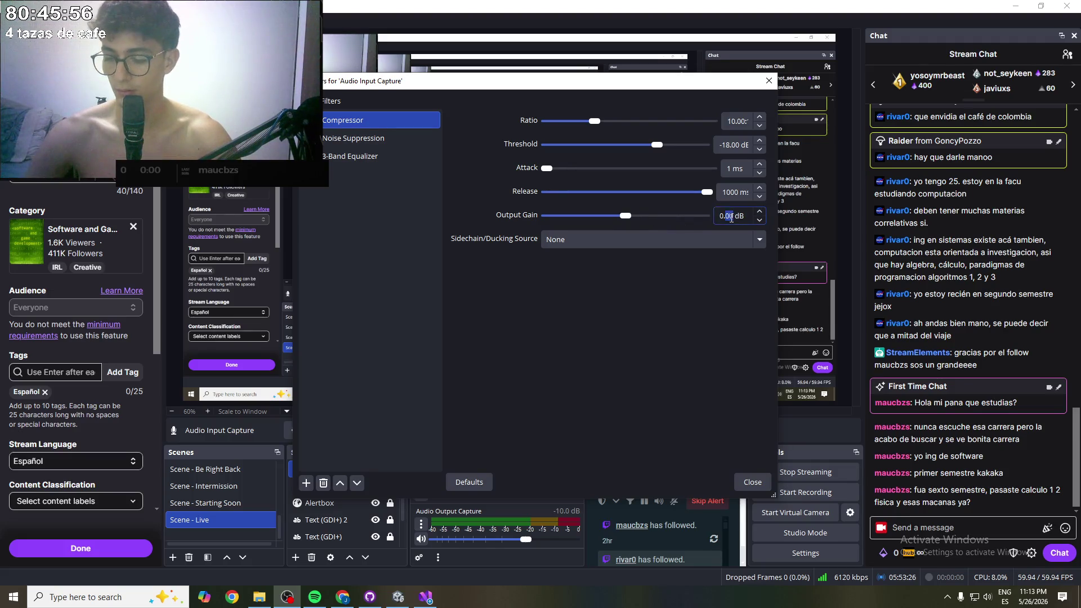
{"action": "type", "text": "7"}
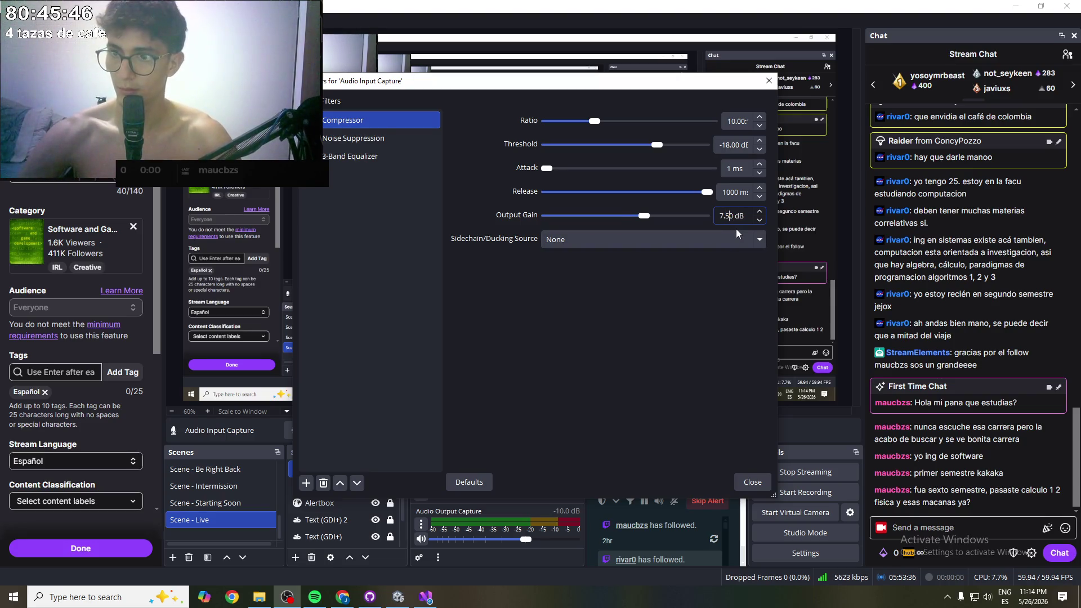
{"action": "left_click", "coordinate": [707, 303]}
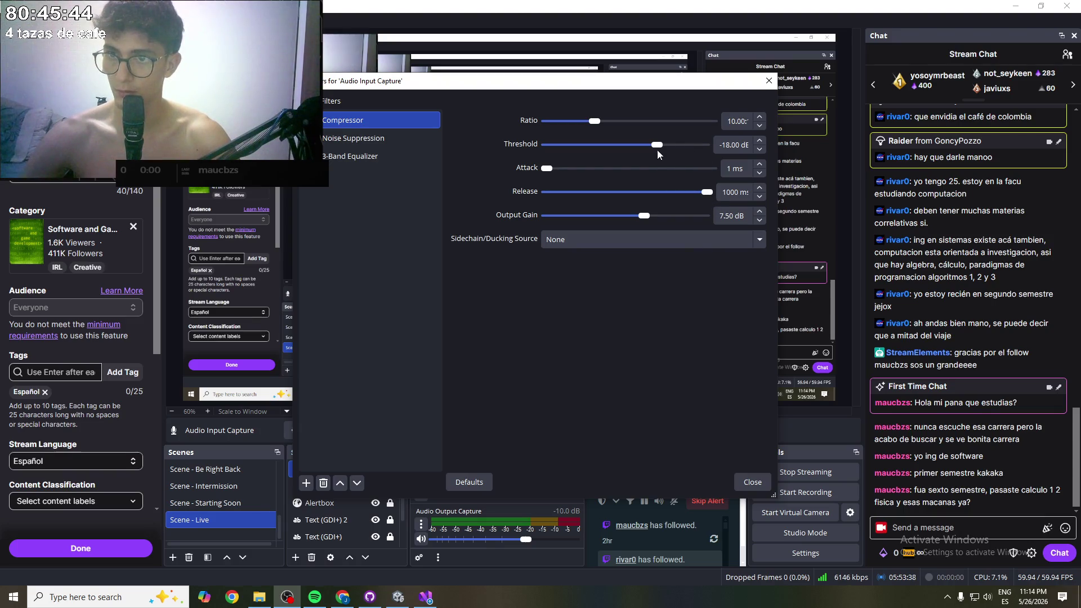
{"action": "left_click_drag", "start_coordinate": [595, 121], "coordinate": [792, 122]}
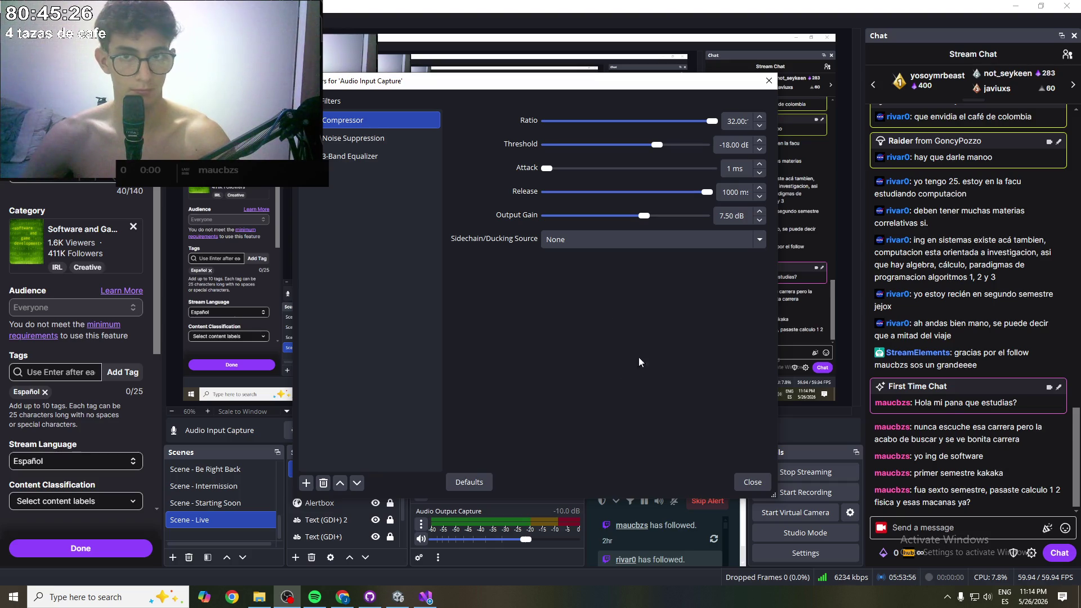
- Keep RNNoise as the microphone's noise suppression method after comparing alternatives
{"action": "left_click", "coordinate": [372, 135]}
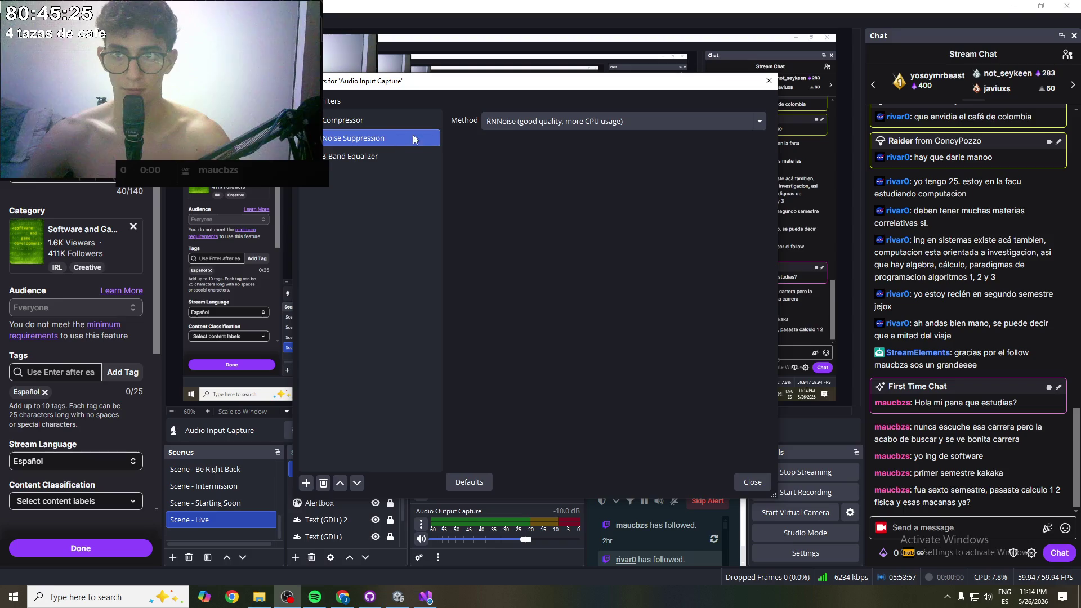
{"action": "left_click", "coordinate": [643, 122]}
{"action": "left_click", "coordinate": [556, 161]}
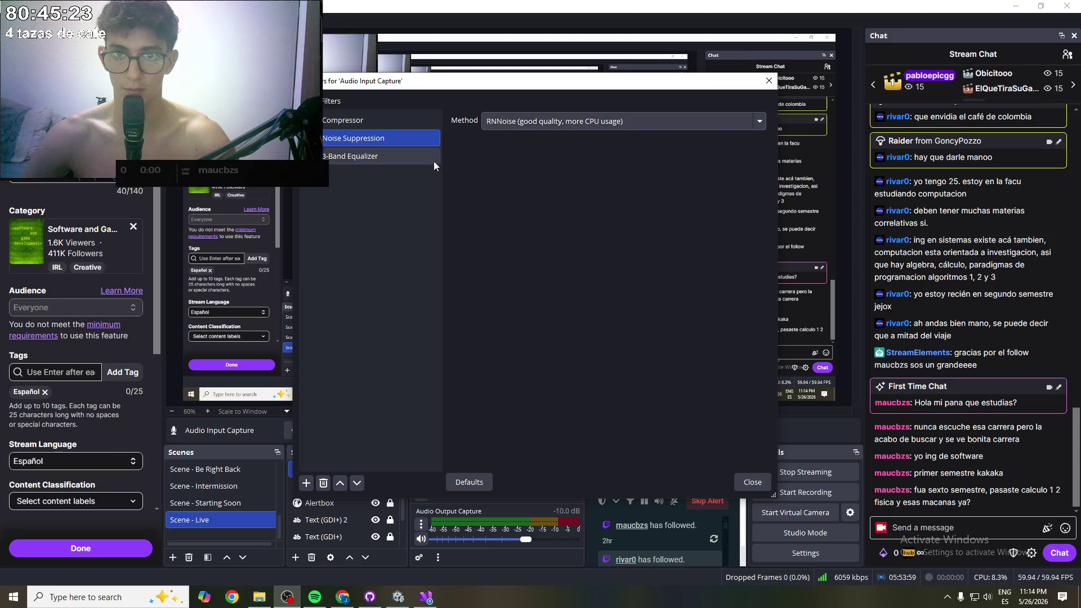
{"action": "left_click", "coordinate": [580, 121]}
{"action": "left_click", "coordinate": [591, 141]}
{"action": "left_click", "coordinate": [652, 119]}
{"action": "left_click", "coordinate": [618, 158]}
- Boost the 3-Band Equalizer low band to 12 dB and close the filters
{"action": "left_click", "coordinate": [396, 157]}
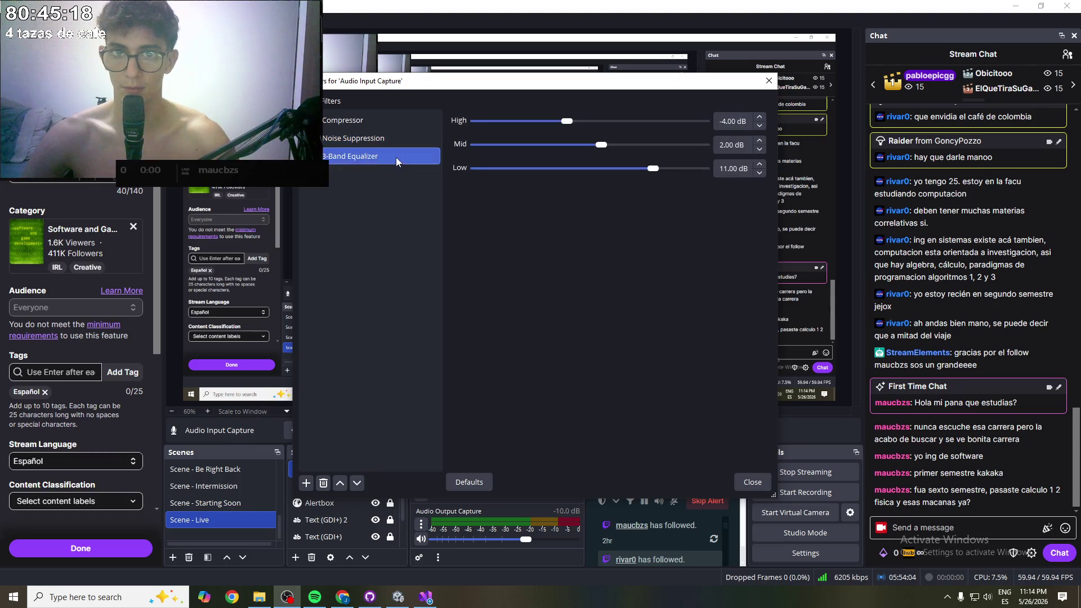
{"action": "left_click_drag", "start_coordinate": [657, 169], "coordinate": [721, 179]}
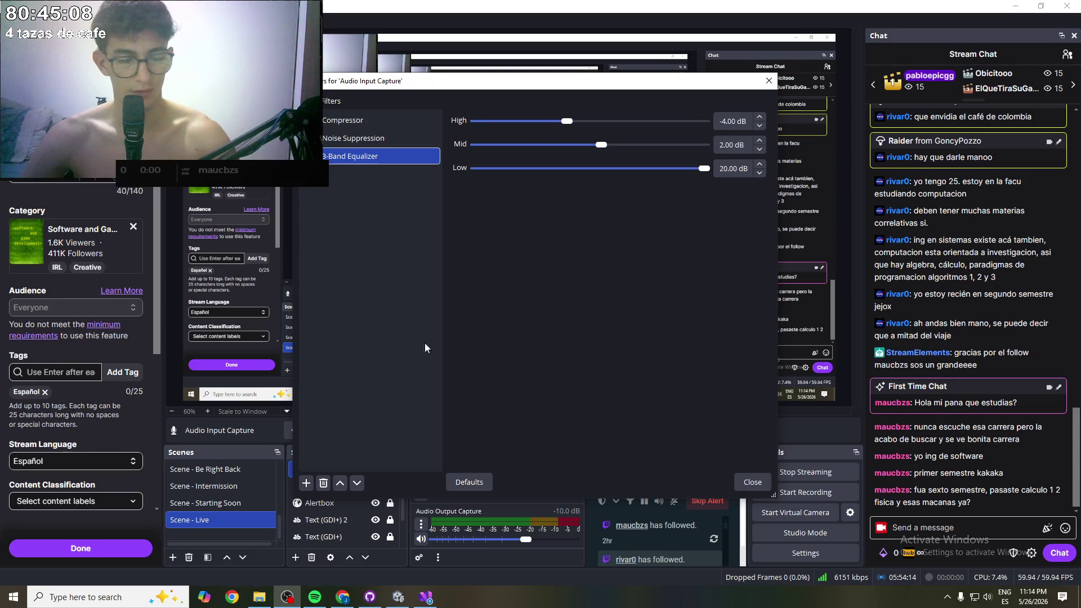
{"action": "left_click_drag", "start_coordinate": [704, 169], "coordinate": [659, 171]}
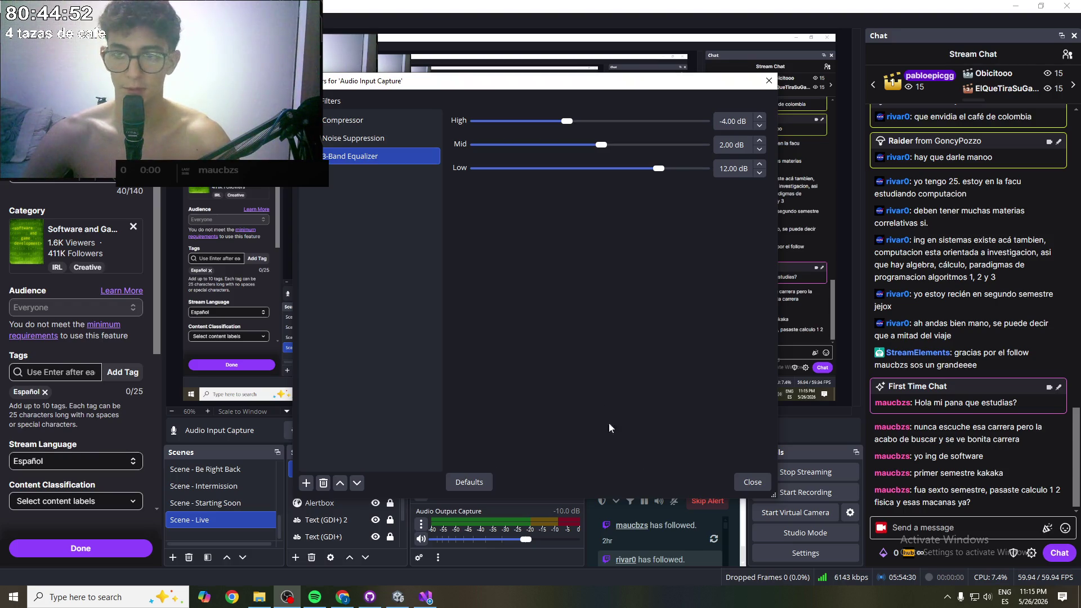
{"action": "left_click", "coordinate": [752, 482]}
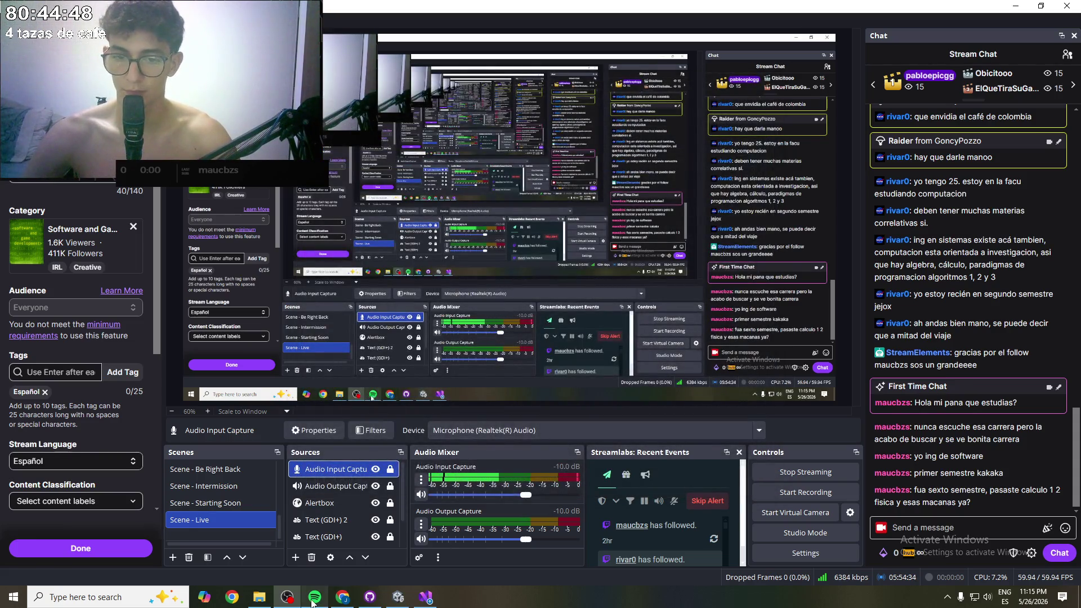
- Pause the Spotify music and minimize the player
{"action": "left_click", "coordinate": [314, 597]}
{"action": "left_click", "coordinate": [556, 502]}
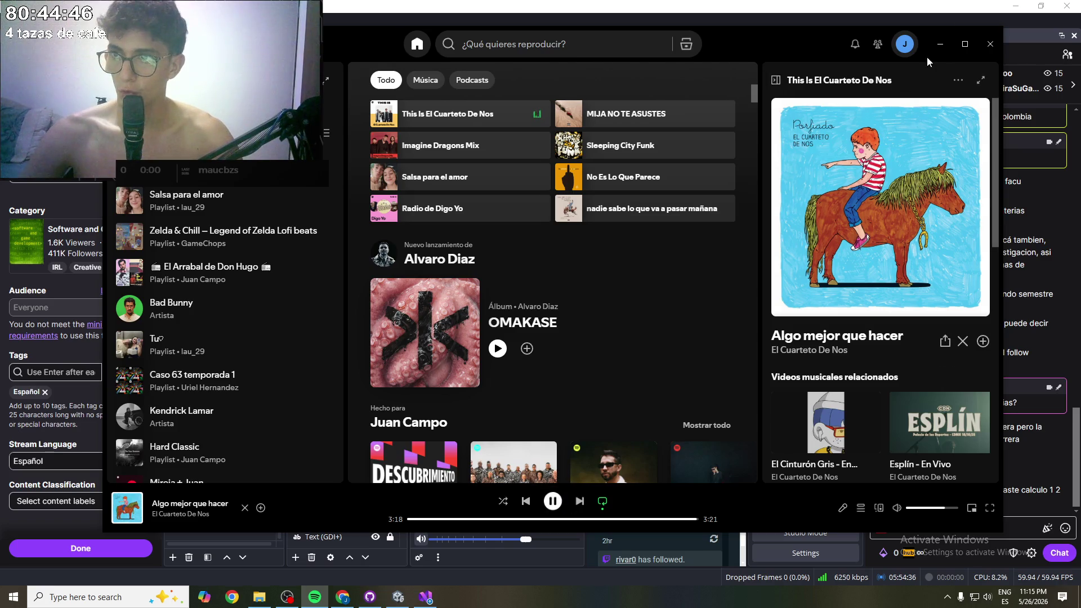
{"action": "left_click", "coordinate": [939, 44]}
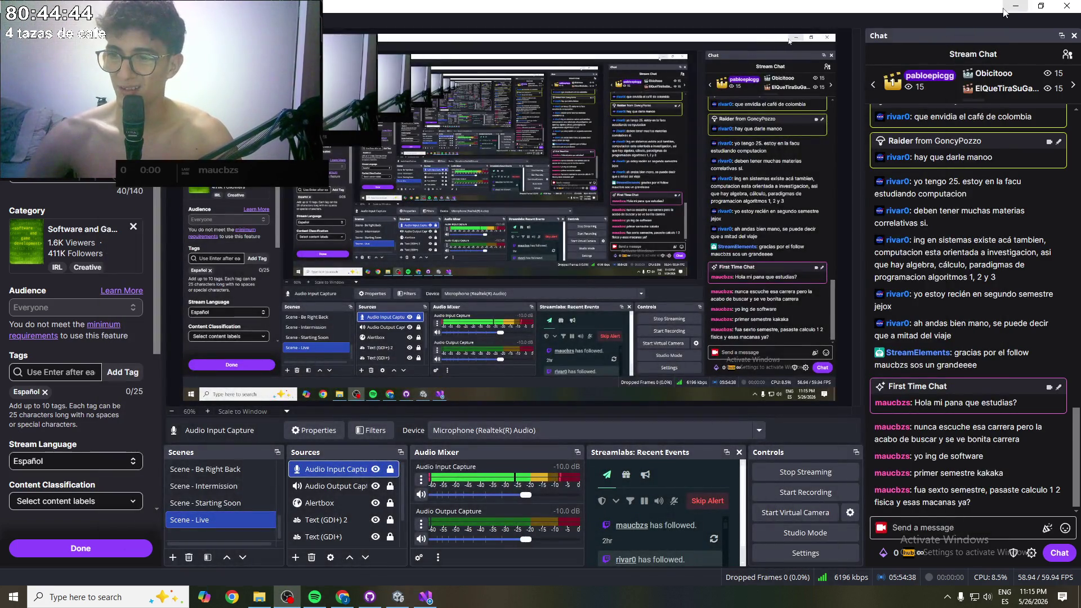
- Minimize OBS and deselect ChemicalMachine in Unity, bringing the ChatGPT guide into view
{"action": "left_click", "coordinate": [1015, 6]}
{"action": "left_click", "coordinate": [587, 511]}
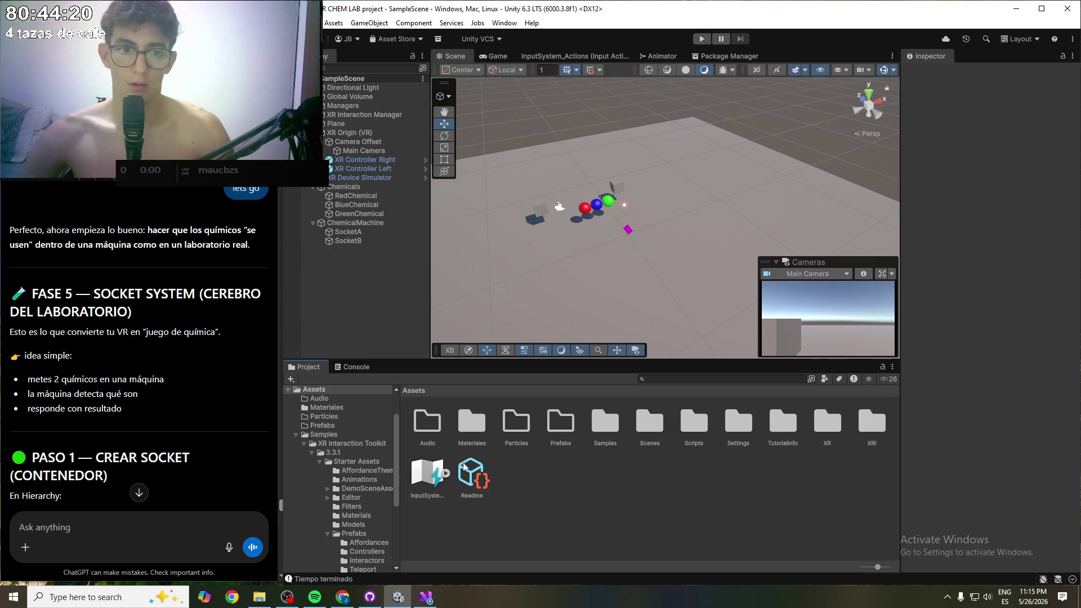
{"action": "left_click_drag", "start_coordinate": [90, 294], "coordinate": [192, 297]}
- Read through the ChatGPT socket-system instructions, highlighting lines while scrolling
{"action": "left_click", "coordinate": [192, 296]}
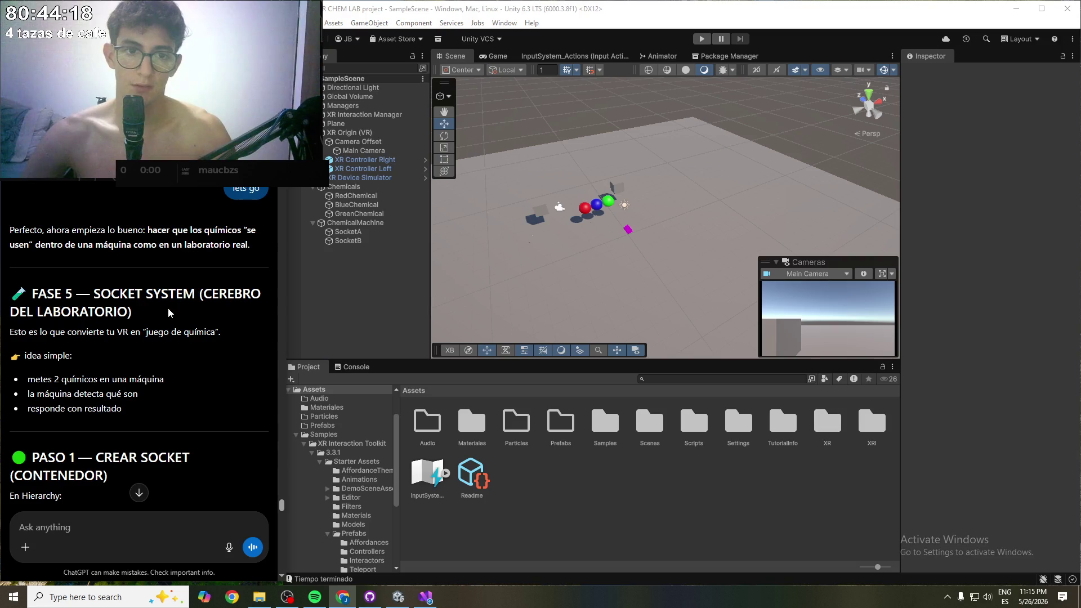
{"action": "scroll", "coordinate": [133, 310], "scroll_direction": "down", "scroll_amount": 1}
{"action": "left_click_drag", "start_coordinate": [65, 328], "coordinate": [163, 328]}
{"action": "left_click", "coordinate": [163, 331]}
{"action": "scroll", "coordinate": [146, 336], "scroll_direction": "down", "scroll_amount": 1}
{"action": "left_click_drag", "start_coordinate": [51, 285], "coordinate": [139, 289]}
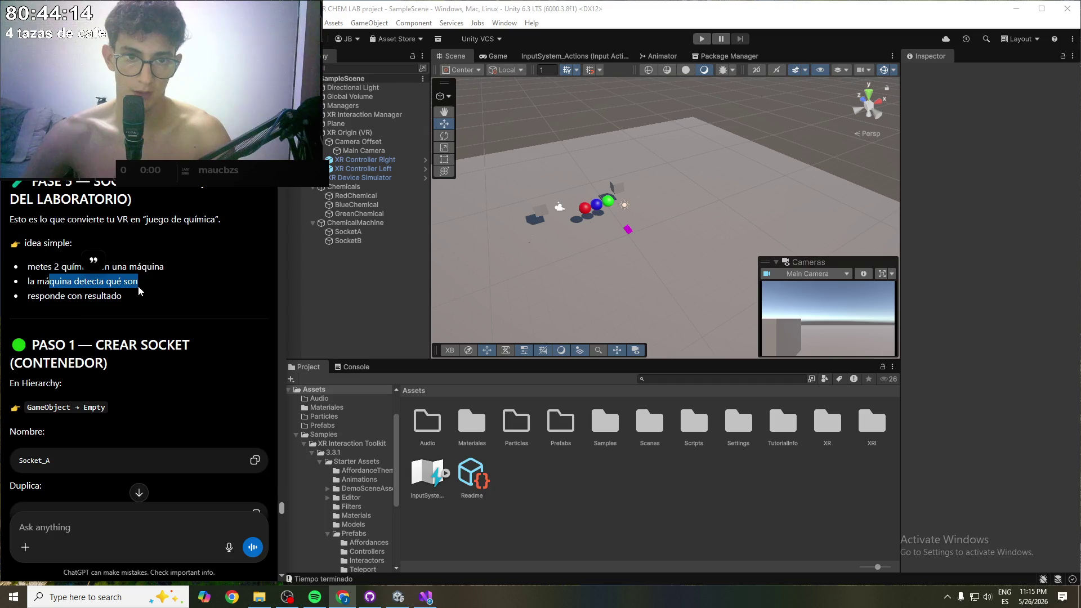
{"action": "left_click", "coordinate": [128, 307]}
{"action": "scroll", "coordinate": [129, 310], "scroll_direction": "down", "scroll_amount": 1}
{"action": "left_click_drag", "start_coordinate": [96, 288], "coordinate": [100, 309]}
{"action": "left_click", "coordinate": [124, 361]}
{"action": "scroll", "coordinate": [118, 359], "scroll_direction": "down", "scroll_amount": 1}
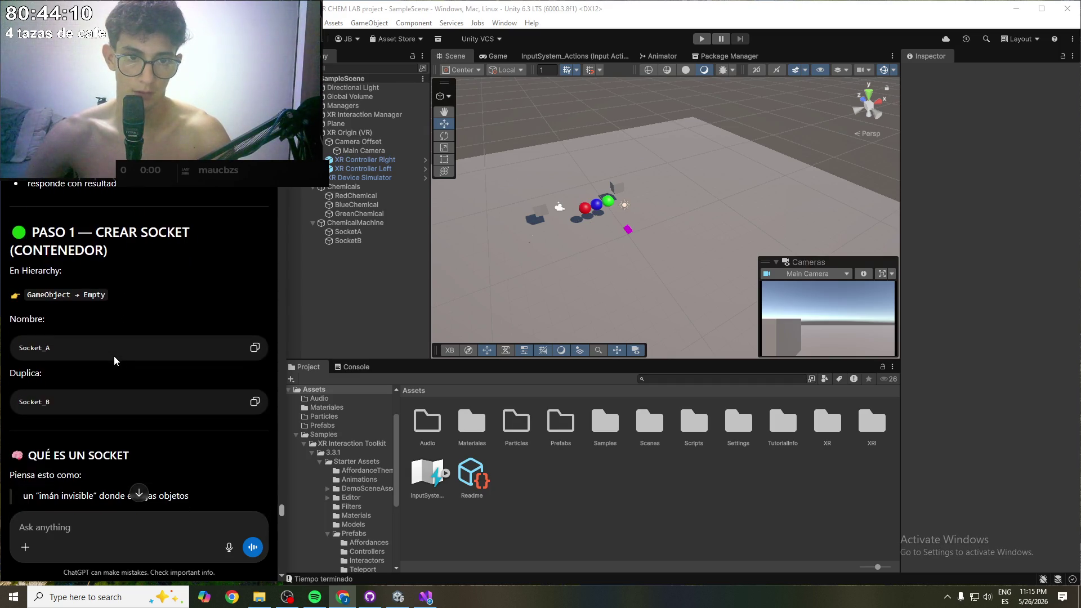
- Select SocketA to view its Box Collider and XR Socket Interactor in the Inspector
{"action": "left_click", "coordinate": [346, 232]}
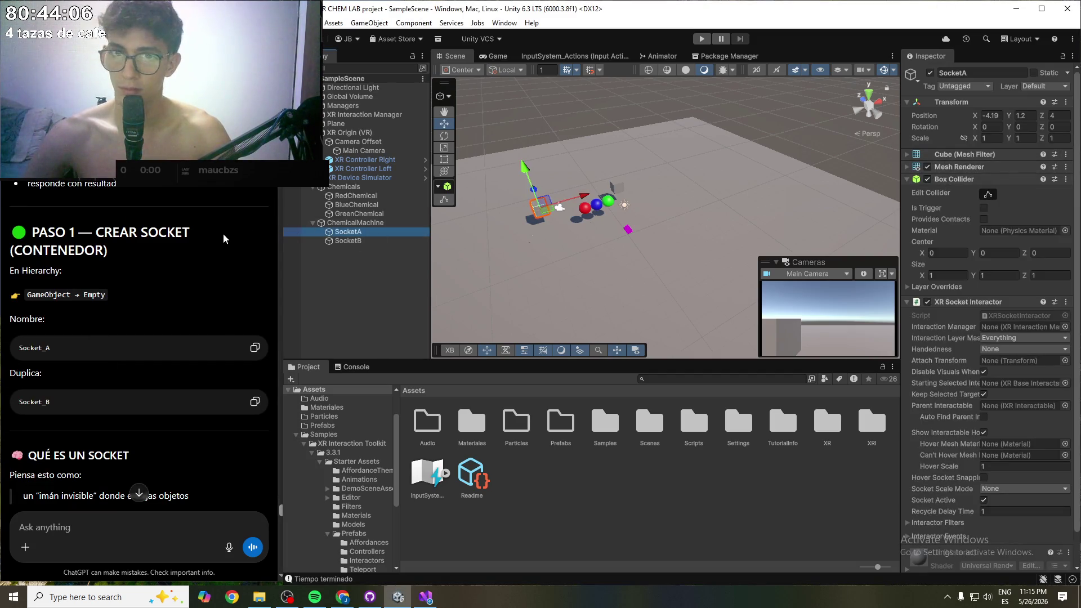
{"action": "scroll", "coordinate": [195, 321], "scroll_direction": "down", "scroll_amount": 2}
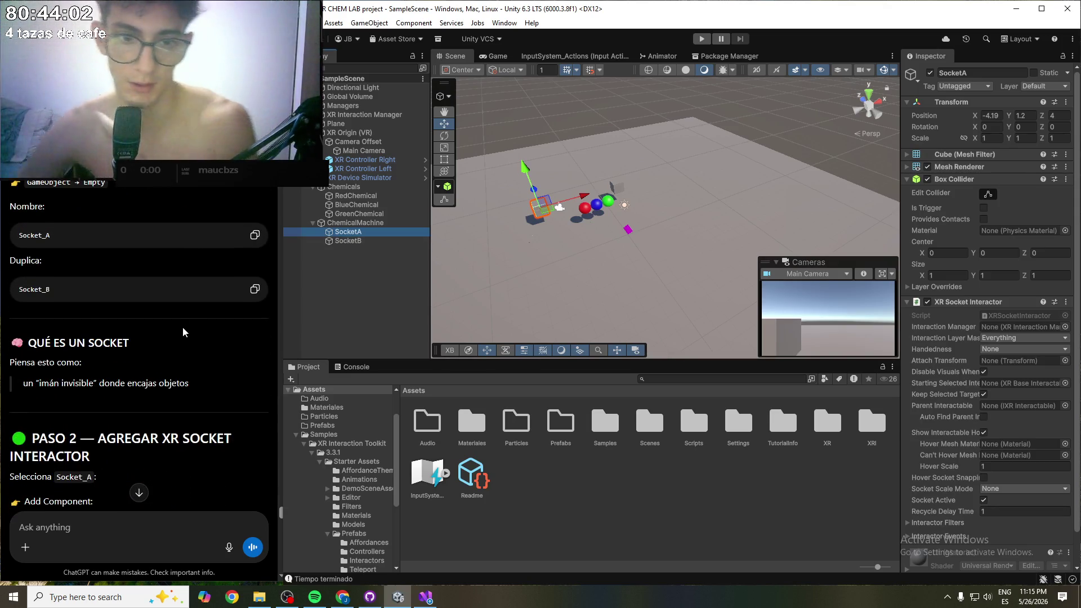
{"action": "scroll", "coordinate": [180, 327], "scroll_direction": "down", "scroll_amount": 1}
{"action": "scroll", "coordinate": [173, 328], "scroll_direction": "down", "scroll_amount": 1}
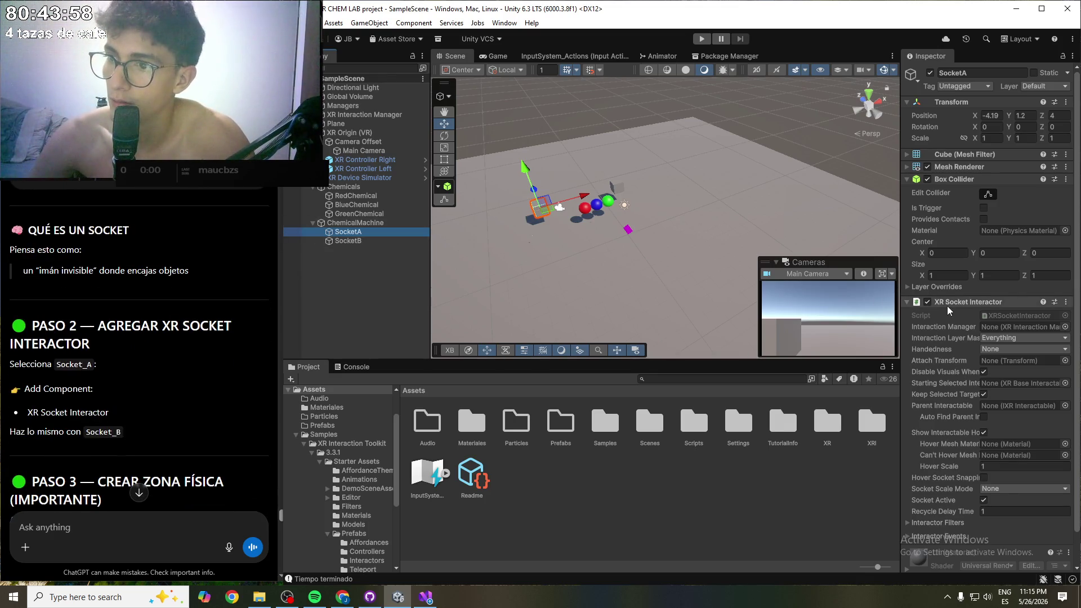
{"action": "scroll", "coordinate": [113, 425], "scroll_direction": "down", "scroll_amount": 1}
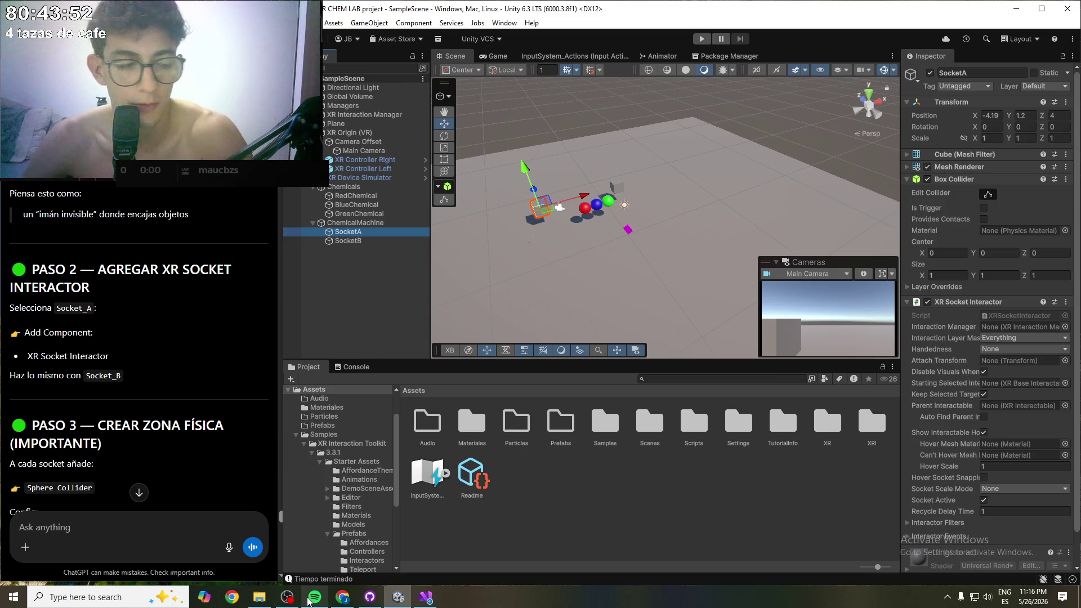
- Read the guide's PASO 3 socket setup section, highlighting its heading
{"action": "left_click_drag", "start_coordinate": [104, 426], "coordinate": [224, 426]}
{"action": "left_click_drag", "start_coordinate": [31, 444], "coordinate": [104, 449]}
{"action": "left_click", "coordinate": [104, 448]}
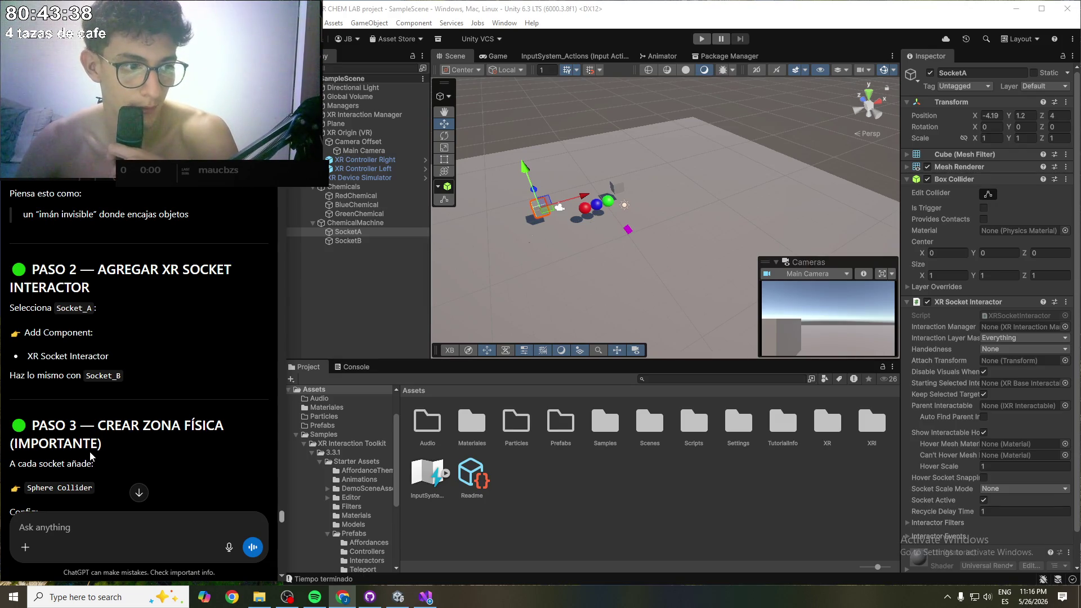
{"action": "left_click_drag", "start_coordinate": [98, 425], "coordinate": [186, 425]}
{"action": "left_click", "coordinate": [116, 425]}
{"action": "left_click_drag", "start_coordinate": [98, 425], "coordinate": [105, 437]}
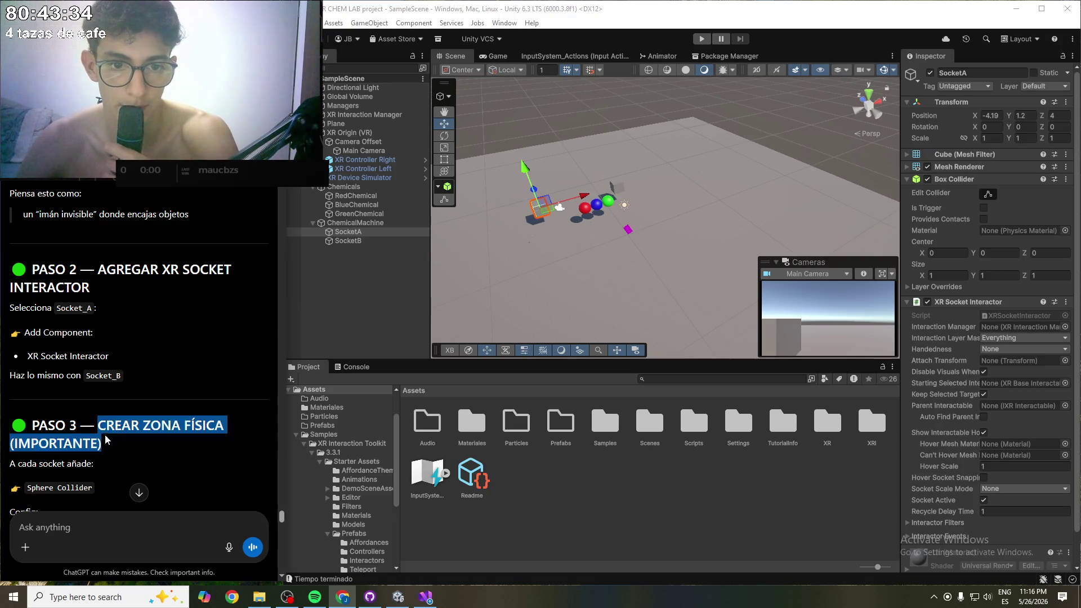
{"action": "left_click", "coordinate": [108, 444]}
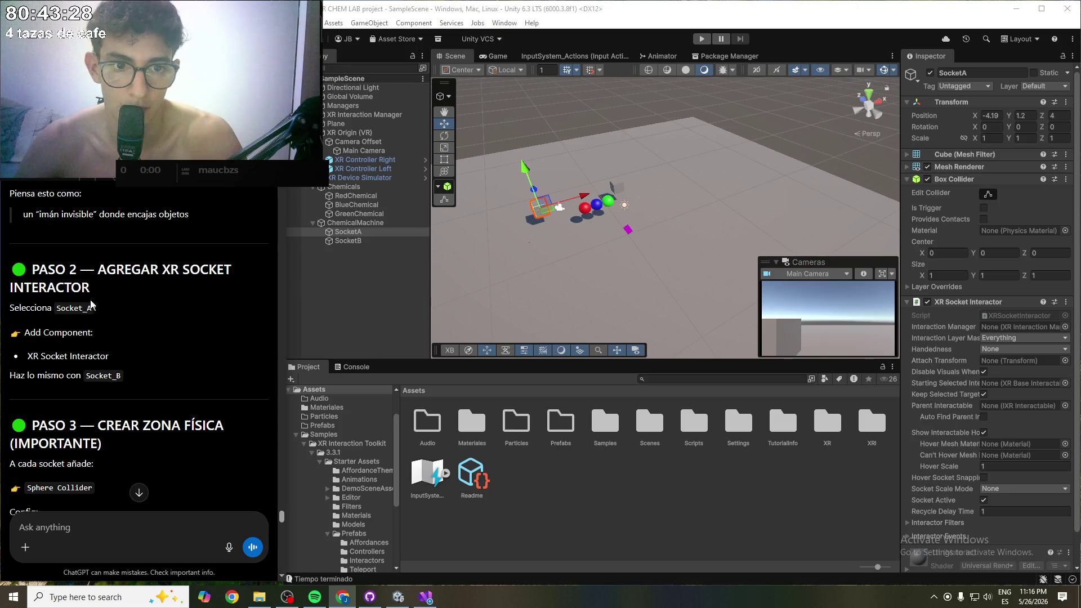
{"action": "scroll", "coordinate": [136, 368], "scroll_direction": "down", "scroll_amount": 2}
{"action": "scroll", "coordinate": [135, 369], "scroll_direction": "down", "scroll_amount": 3}
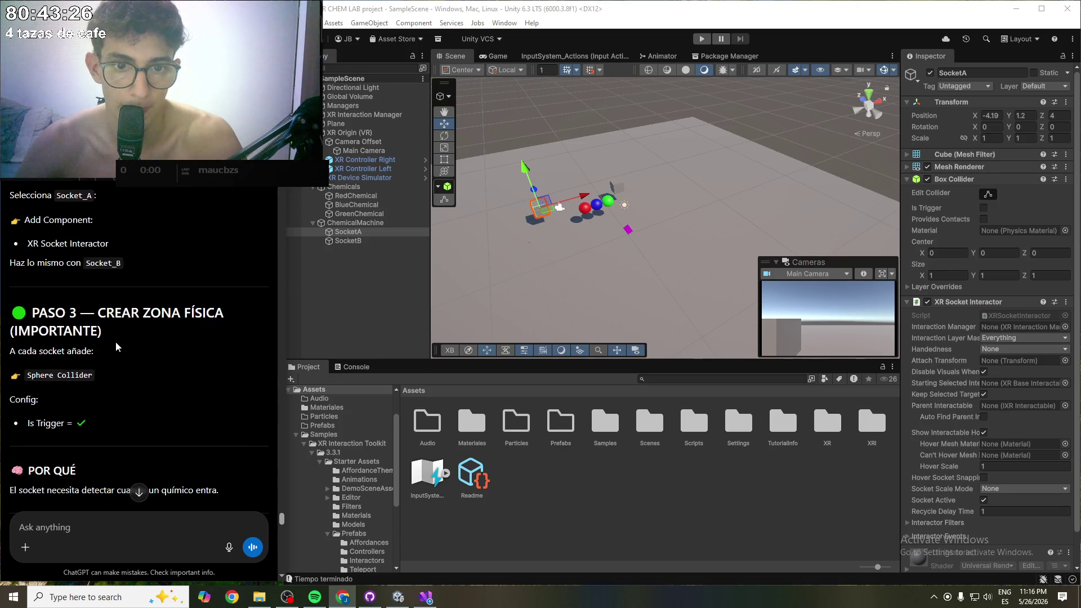
{"action": "scroll", "coordinate": [124, 332], "scroll_direction": "down", "scroll_amount": 2}
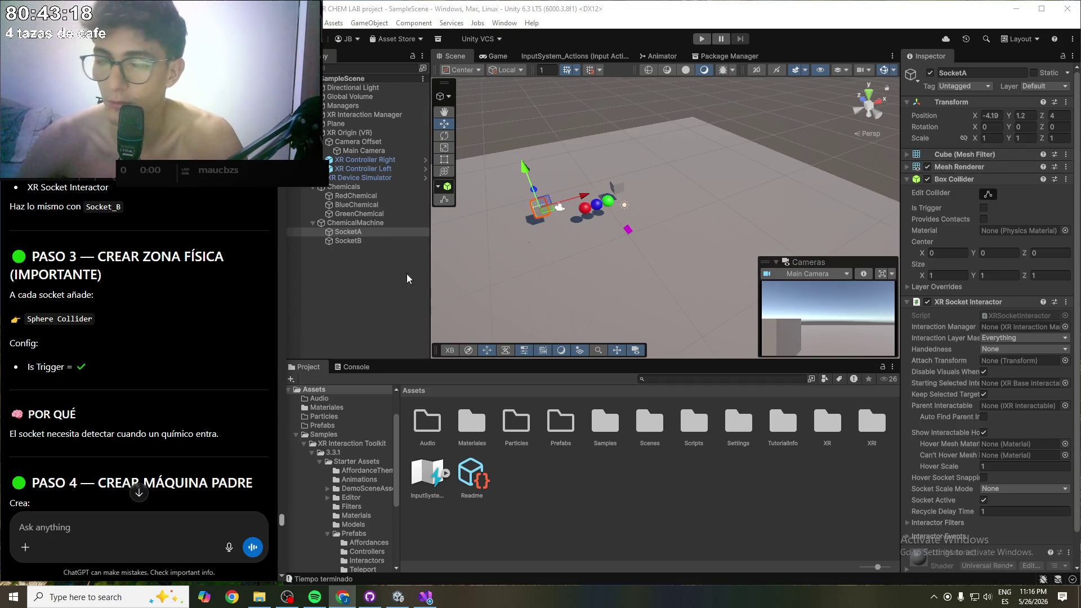
{"action": "scroll", "coordinate": [57, 319], "scroll_direction": "down", "scroll_amount": 2}
{"action": "scroll", "coordinate": [57, 319], "scroll_direction": "down", "scroll_amount": 2}
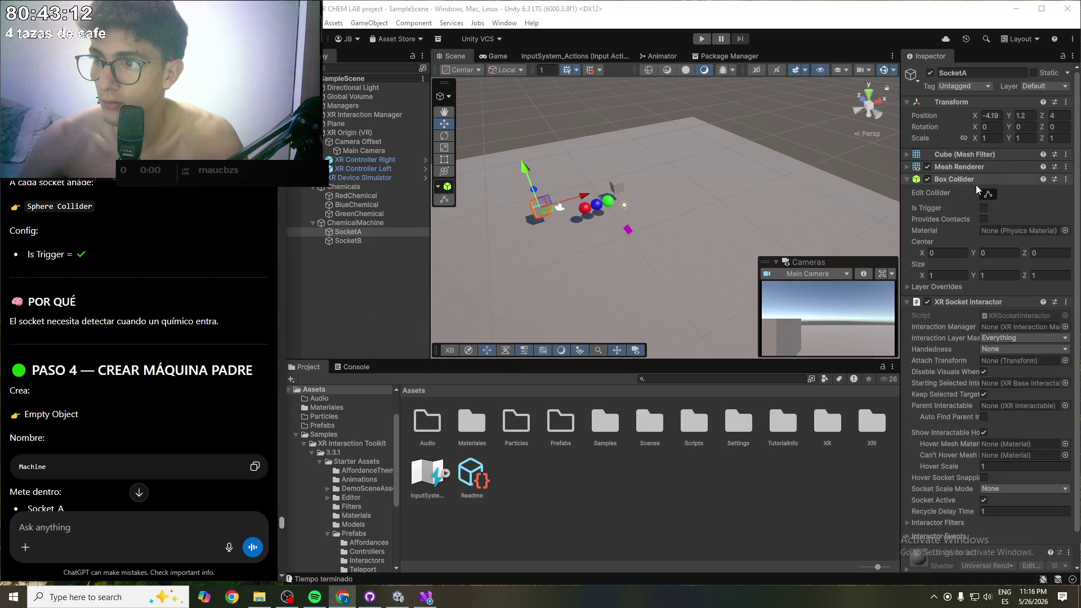
- Enable Is Trigger on the SocketA and SocketB box colliders and save the scene
{"action": "left_click", "coordinate": [983, 209]}
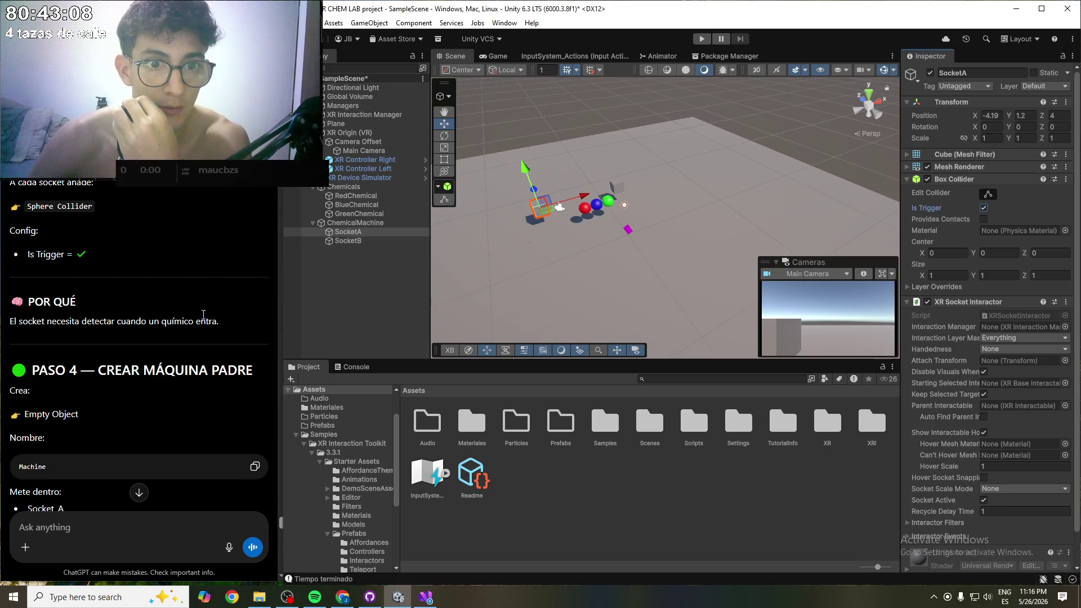
{"action": "left_click", "coordinate": [383, 241]}
{"action": "left_click", "coordinate": [983, 208]}
{"action": "key", "text": "ctrl+s"}
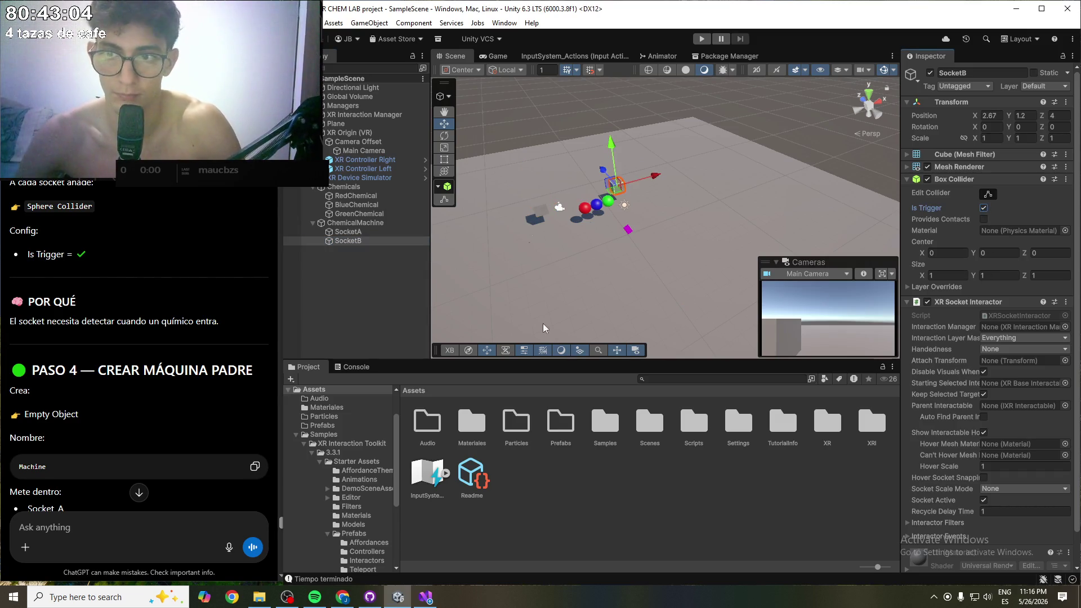
- Inspect ChemicalMachine's Machine Manager socket references and open the Hierarchy's create menu
{"action": "scroll", "coordinate": [156, 331], "scroll_direction": "down", "scroll_amount": 3}
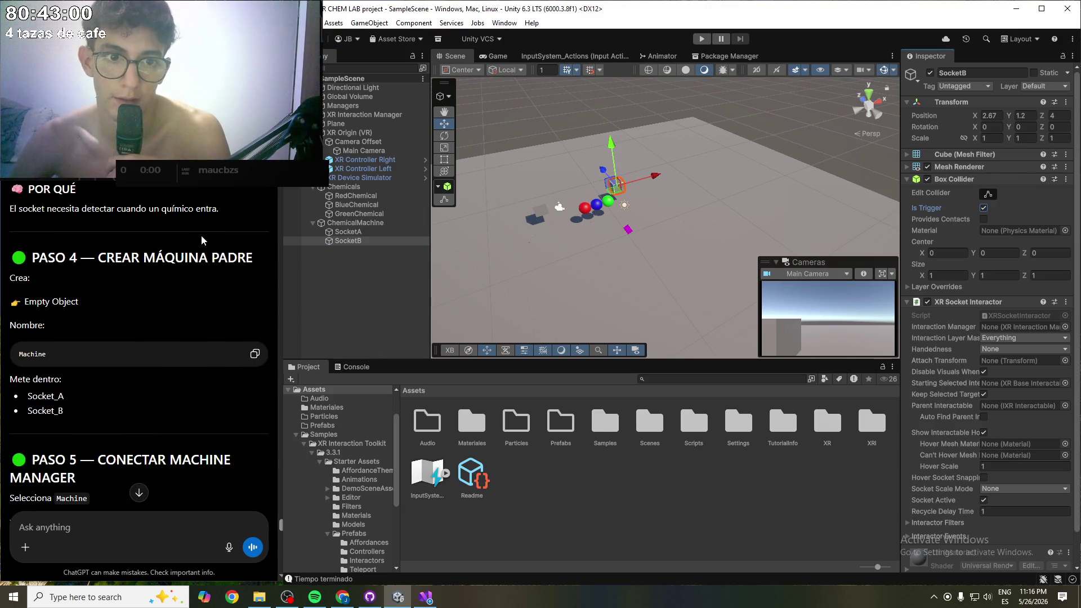
{"action": "left_click", "coordinate": [364, 224]}
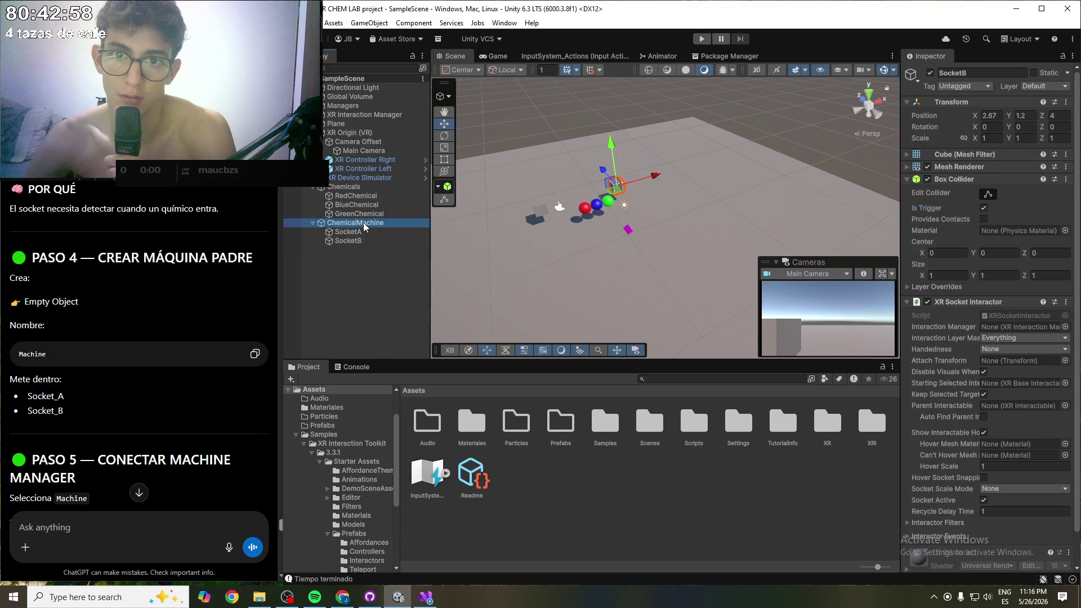
{"action": "right_click", "coordinate": [340, 262]}
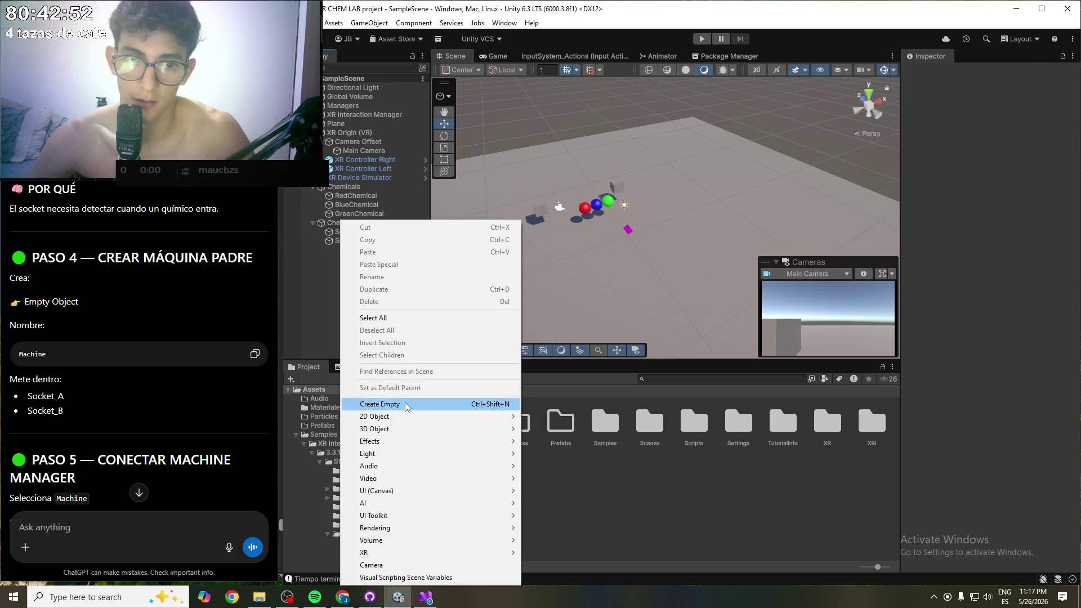
- Create an empty object named Machine, save, and parent it under ChemicalMachine
{"action": "left_click", "coordinate": [380, 404]}
{"action": "type", "text": "Machine"}
{"action": "key", "text": "Return"}
{"action": "key", "text": "ctrl+s"}
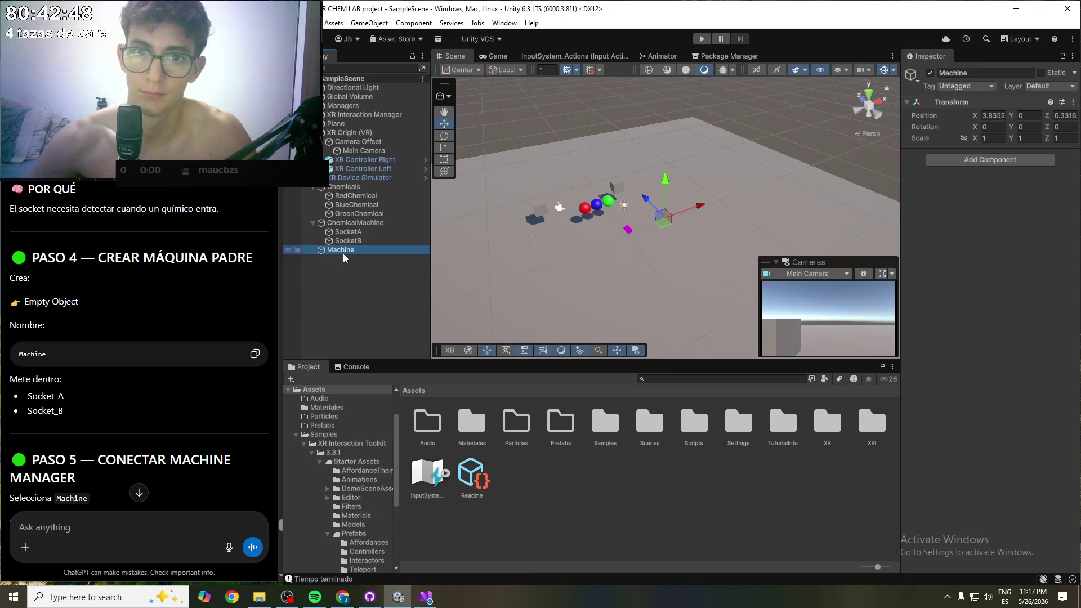
{"action": "left_click", "coordinate": [312, 222]}
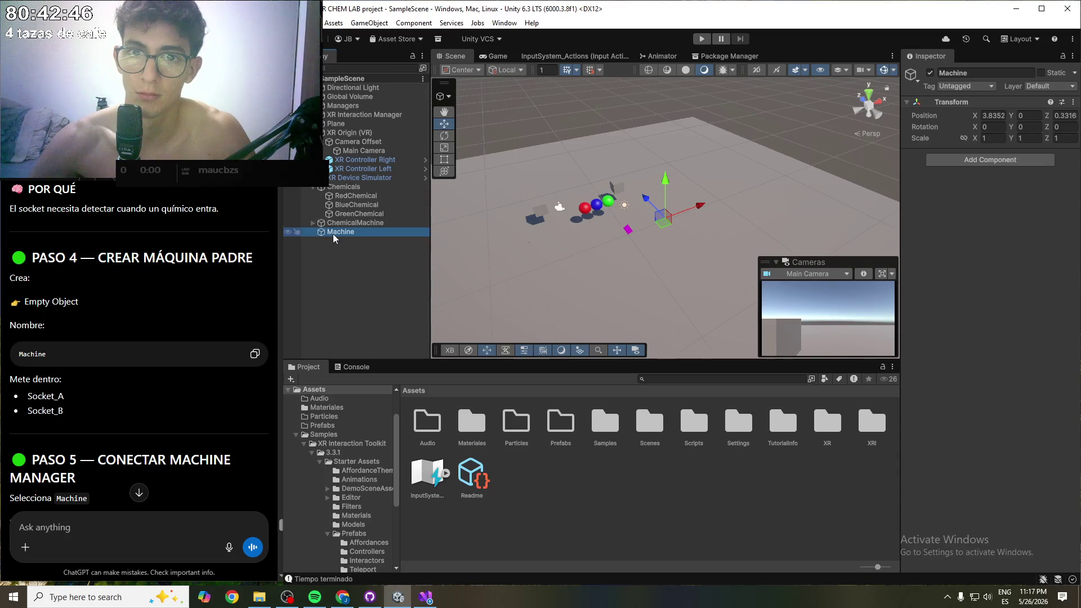
{"action": "left_click_drag", "start_coordinate": [333, 238], "coordinate": [357, 224]}
{"action": "left_click", "coordinate": [313, 222]}
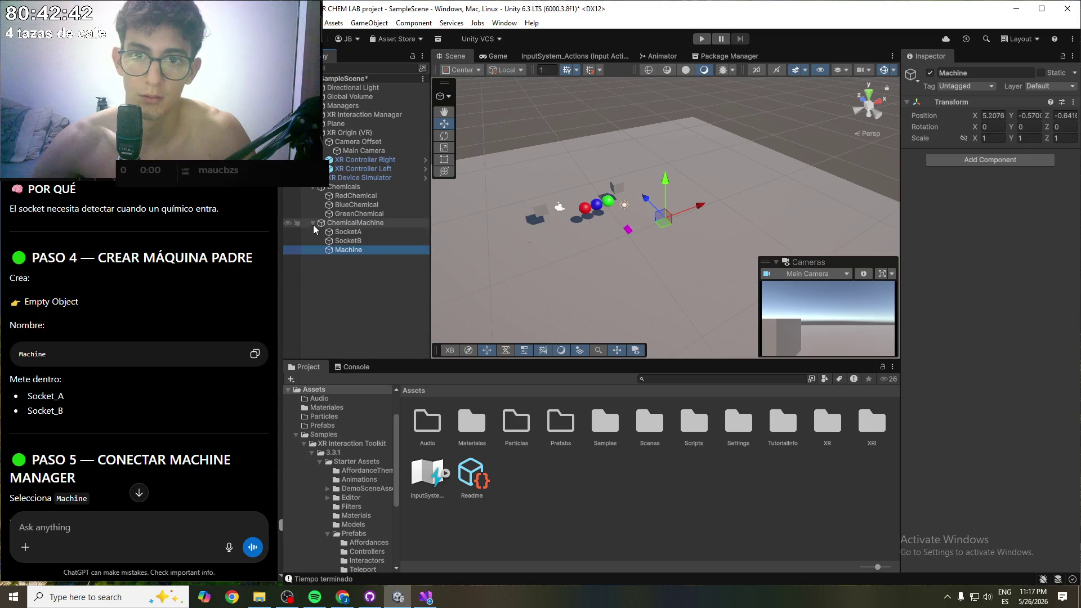
{"action": "left_click", "coordinate": [331, 276]}
- Delete the Machine child object and reselect ChemicalMachine to check its Machine Manager
{"action": "scroll", "coordinate": [124, 286], "scroll_direction": "down", "scroll_amount": 2}
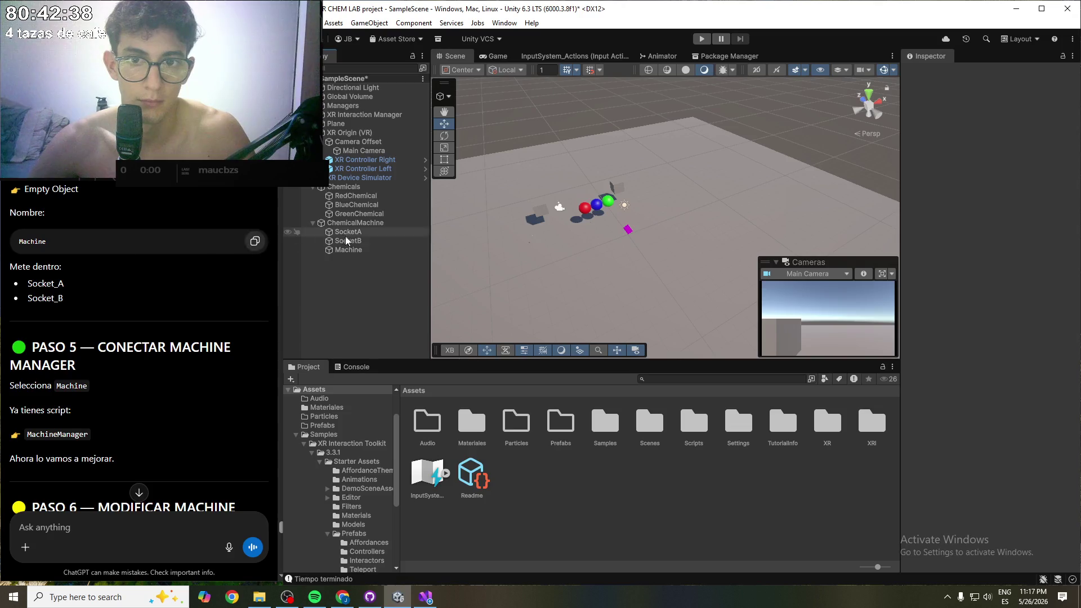
{"action": "left_click", "coordinate": [355, 250]}
{"action": "key", "text": "Delete"}
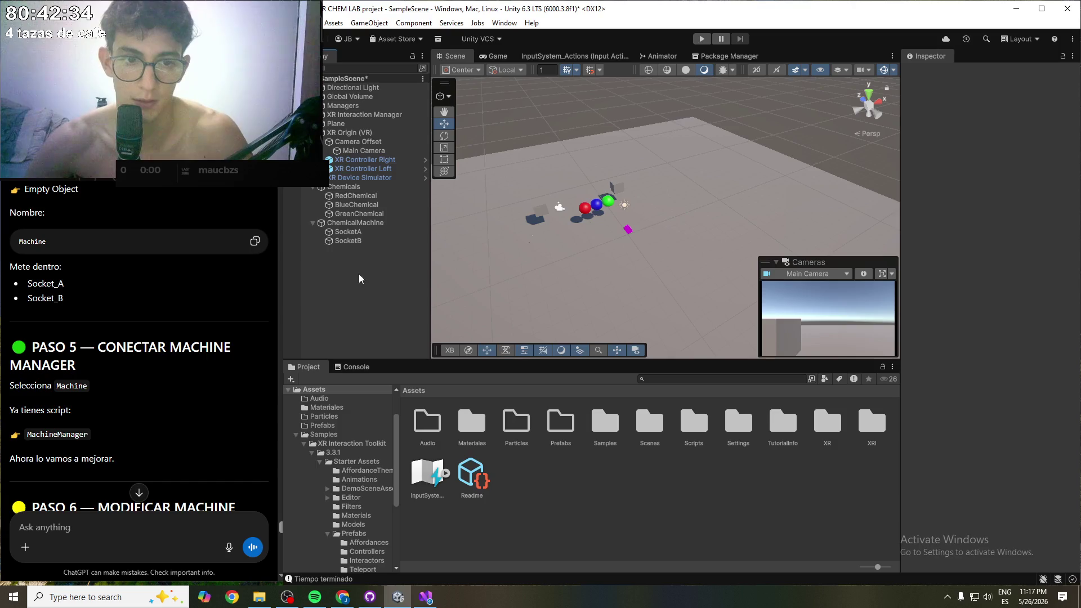
{"action": "left_click_drag", "start_coordinate": [96, 347], "coordinate": [192, 360]}
{"action": "left_click", "coordinate": [192, 360]}
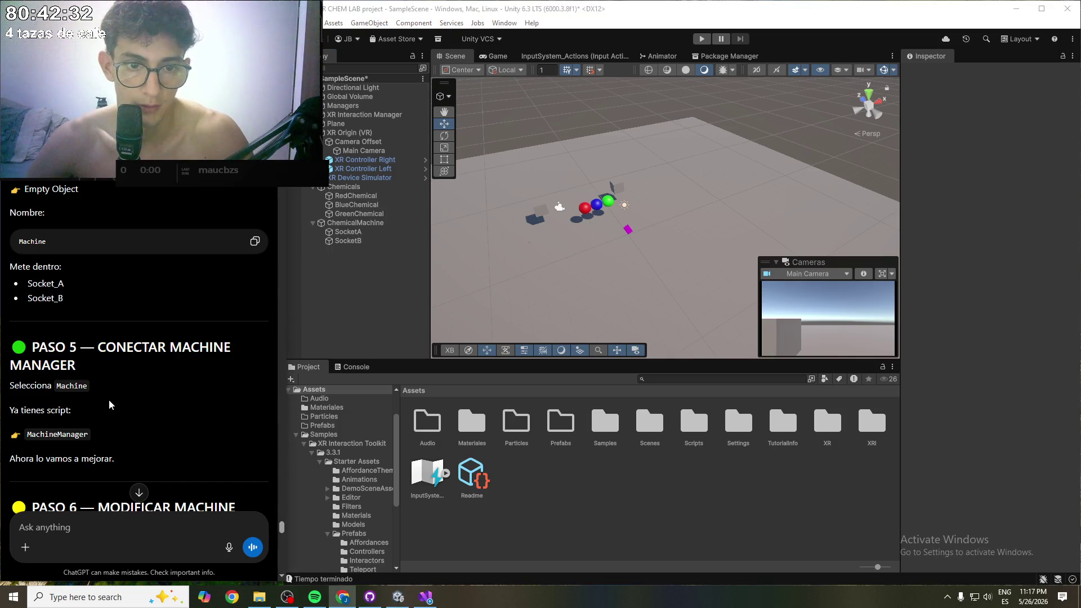
{"action": "scroll", "coordinate": [102, 403], "scroll_direction": "down", "scroll_amount": 1}
{"action": "left_click", "coordinate": [366, 224]}
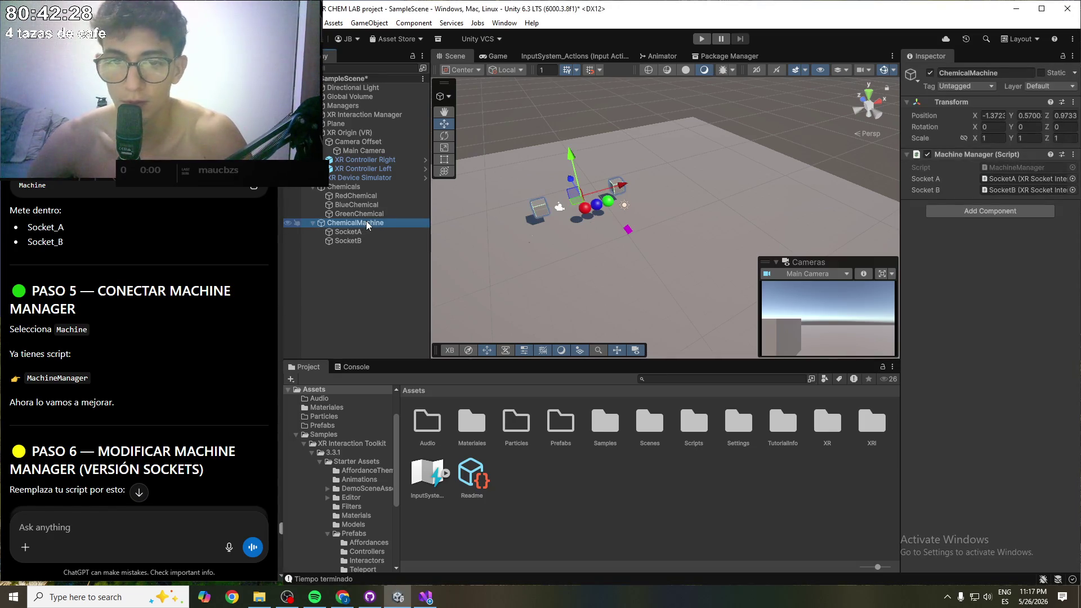
- Read further down the ChatGPT instructions and bring up MachineManager.cs in Visual Studio
{"action": "left_click", "coordinate": [101, 404]}
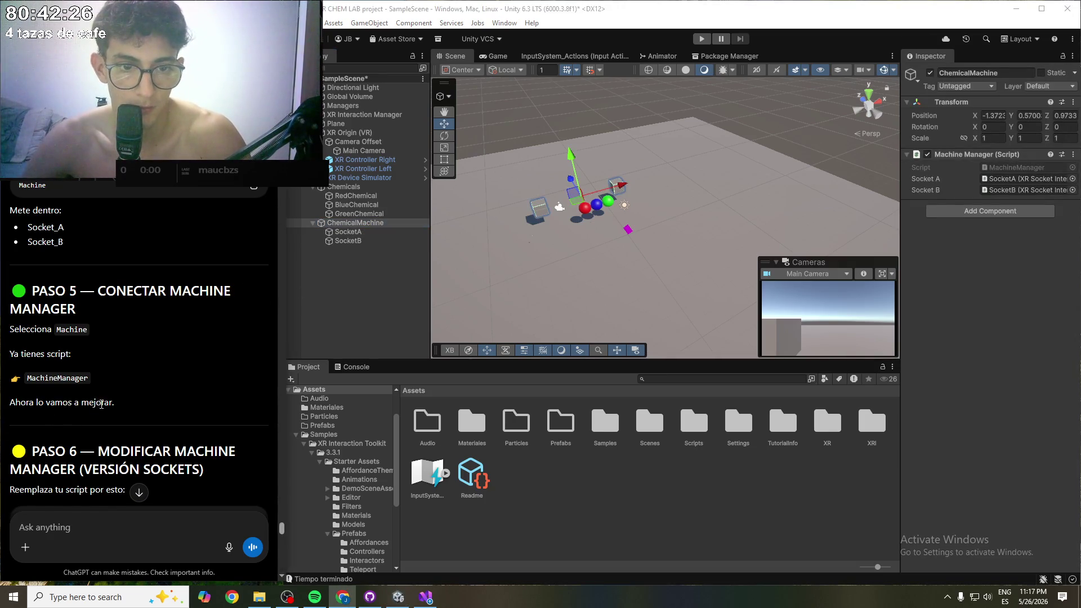
{"action": "scroll", "coordinate": [133, 371], "scroll_direction": "down", "scroll_amount": 4}
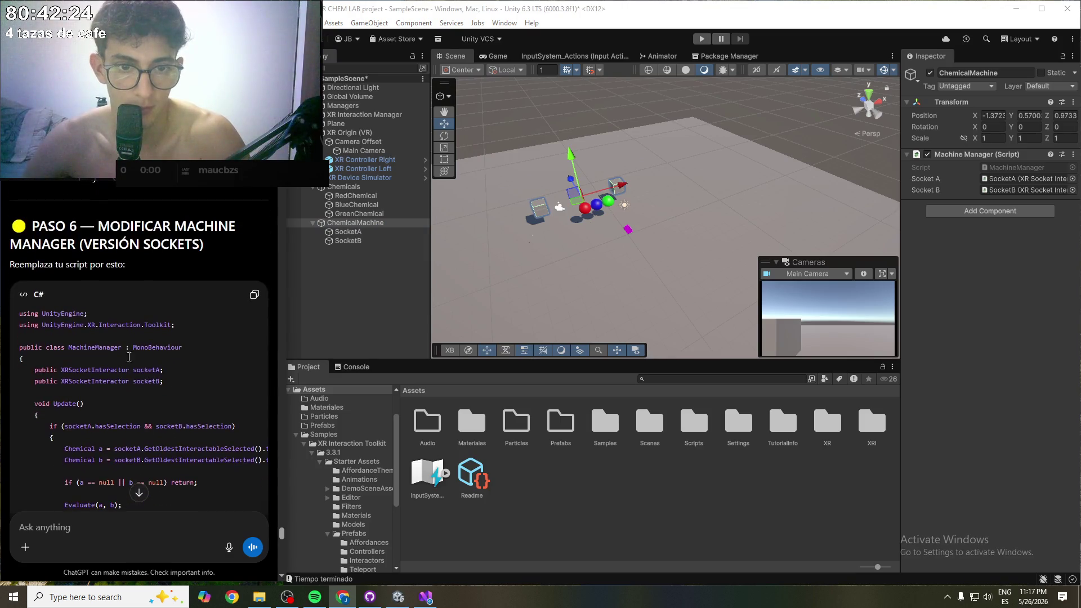
{"action": "scroll", "coordinate": [258, 308], "scroll_direction": "down", "scroll_amount": 8}
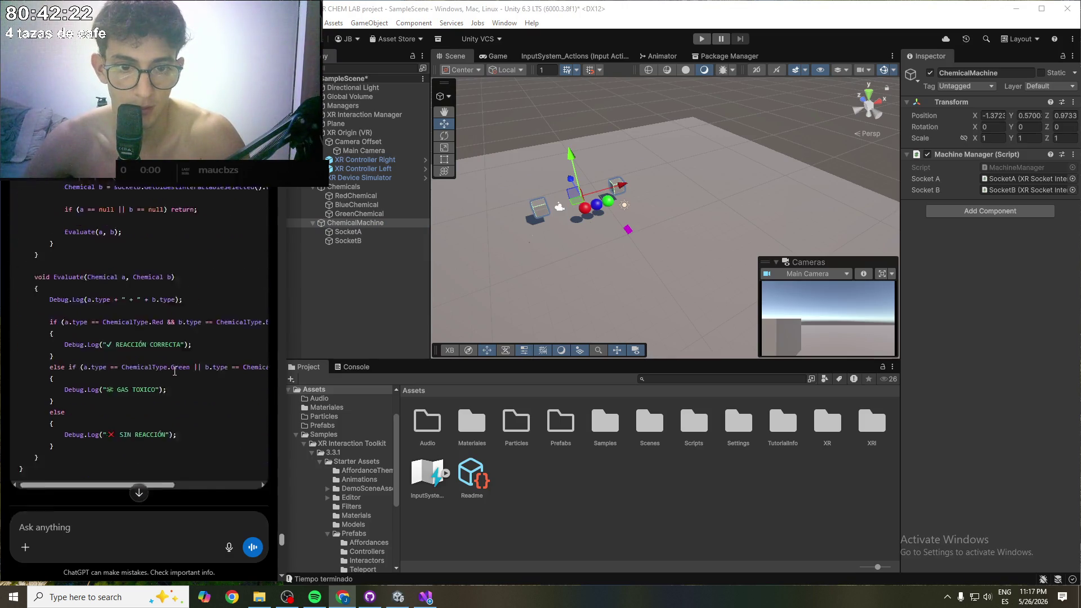
{"action": "scroll", "coordinate": [169, 377], "scroll_direction": "down", "scroll_amount": 1}
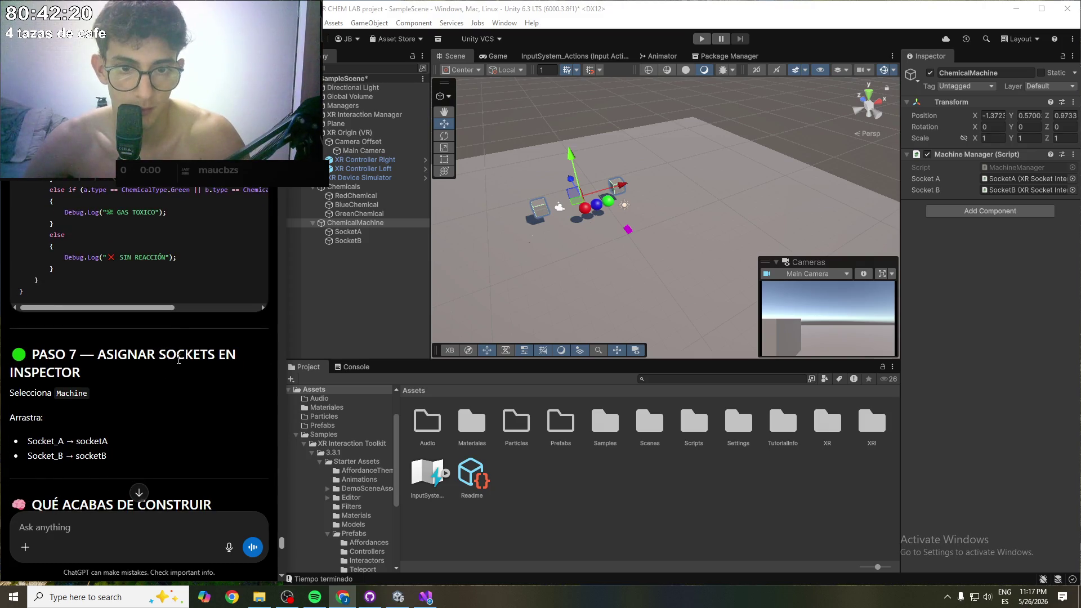
{"action": "scroll", "coordinate": [178, 358], "scroll_direction": "down", "scroll_amount": 1}
{"action": "left_click", "coordinate": [425, 596]}
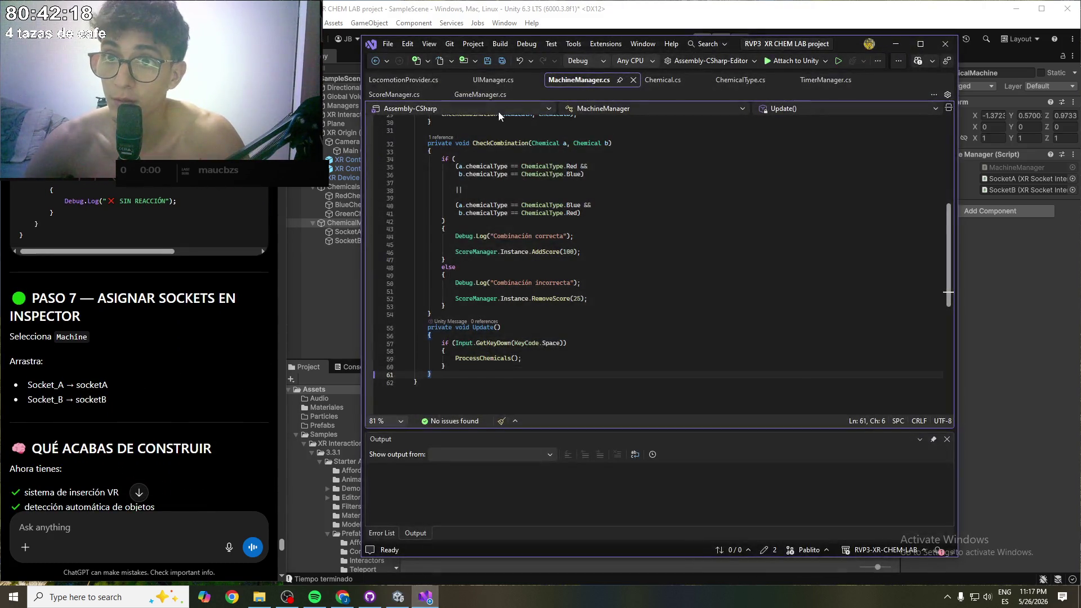
- Read through MachineManager.cs's CheckCombination and Update methods, then minimize Visual Studio
{"action": "scroll", "coordinate": [658, 293], "scroll_direction": "up", "scroll_amount": 3}
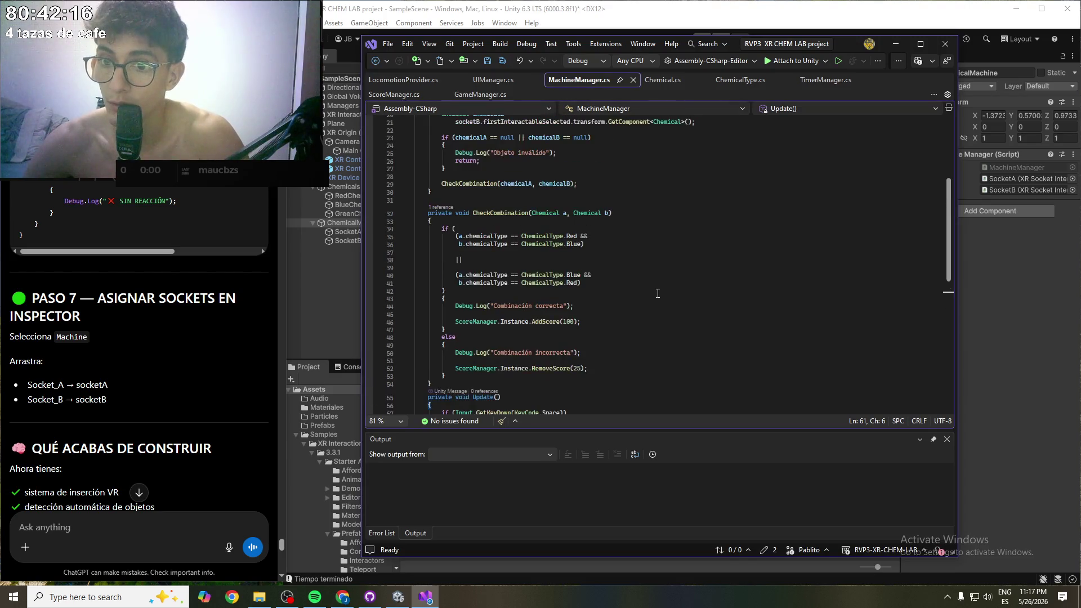
{"action": "scroll", "coordinate": [658, 293], "scroll_direction": "down", "scroll_amount": 8}
{"action": "scroll", "coordinate": [202, 207], "scroll_direction": "up", "scroll_amount": 3}
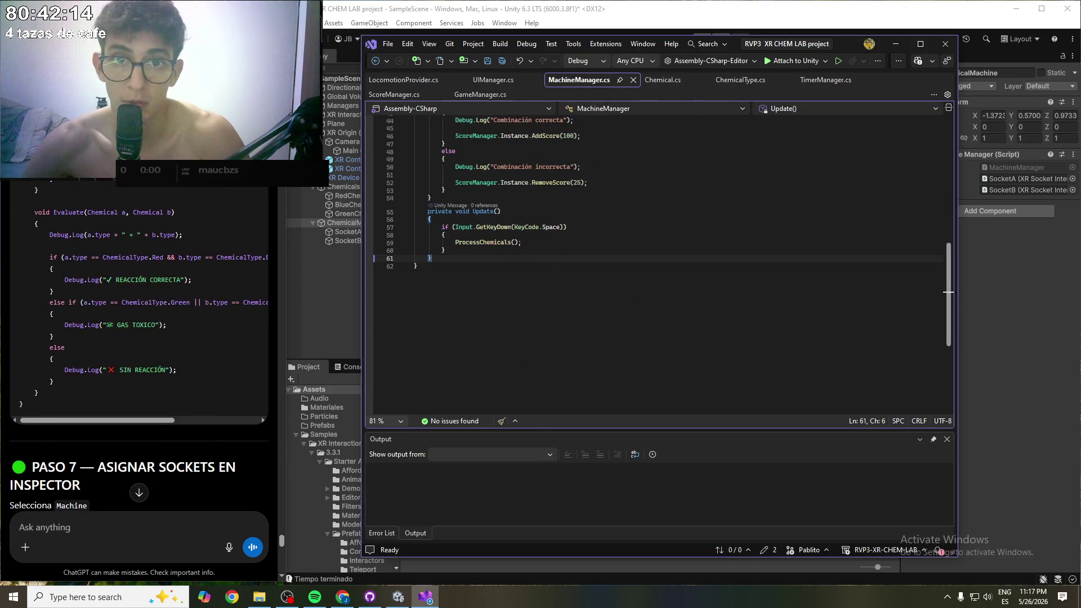
{"action": "scroll", "coordinate": [572, 270], "scroll_direction": "up", "scroll_amount": 14}
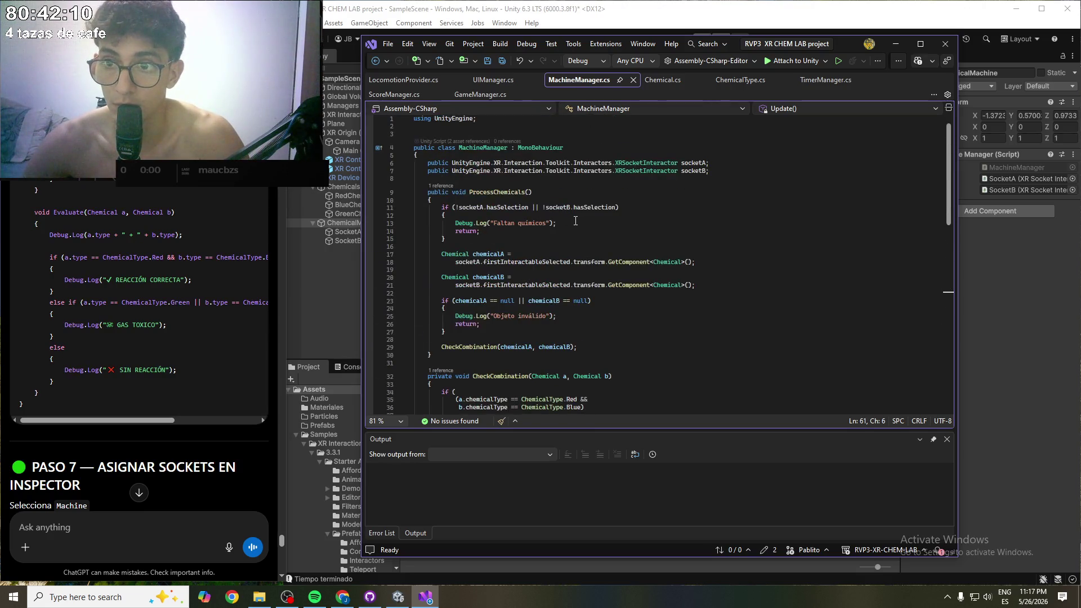
{"action": "scroll", "coordinate": [587, 247], "scroll_direction": "down", "scroll_amount": 1}
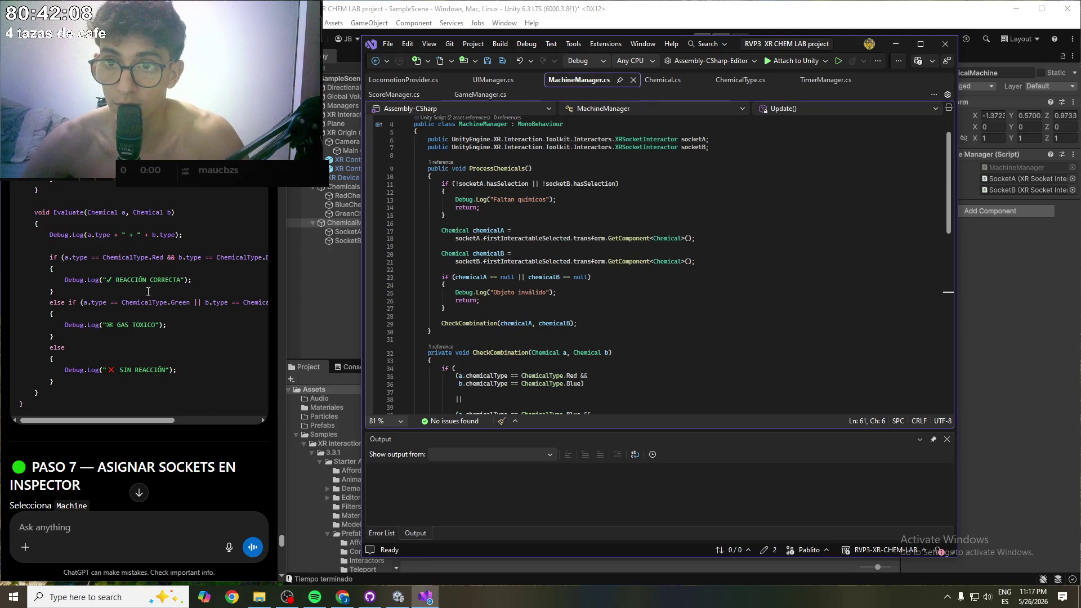
{"action": "scroll", "coordinate": [148, 292], "scroll_direction": "down", "scroll_amount": 2}
{"action": "scroll", "coordinate": [594, 356], "scroll_direction": "down", "scroll_amount": 3}
{"action": "scroll", "coordinate": [595, 356], "scroll_direction": "down", "scroll_amount": 10}
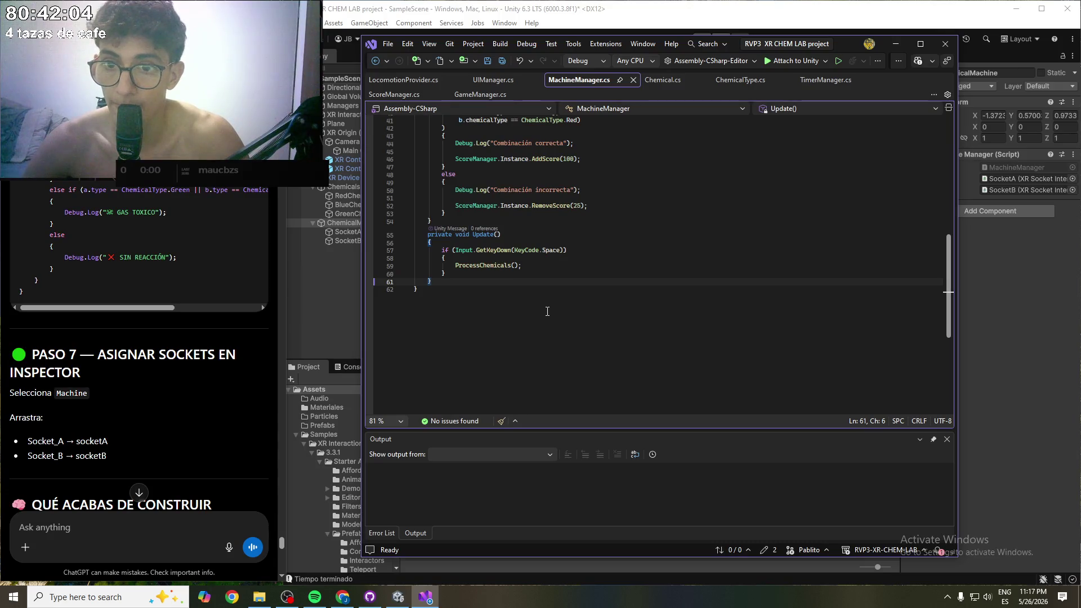
{"action": "scroll", "coordinate": [501, 278], "scroll_direction": "up", "scroll_amount": 2}
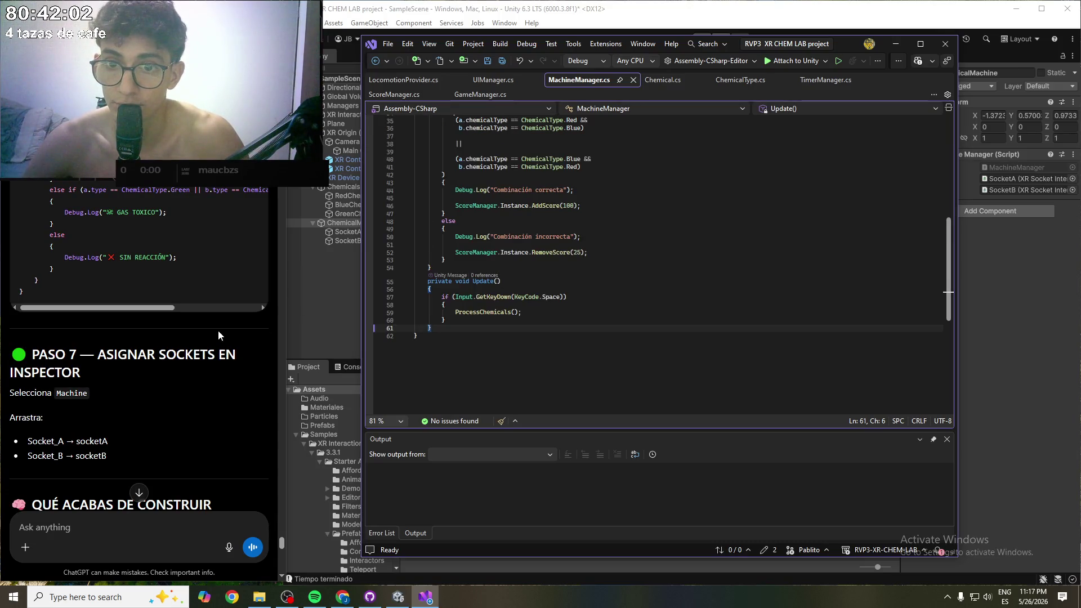
{"action": "left_click", "coordinate": [196, 353]}
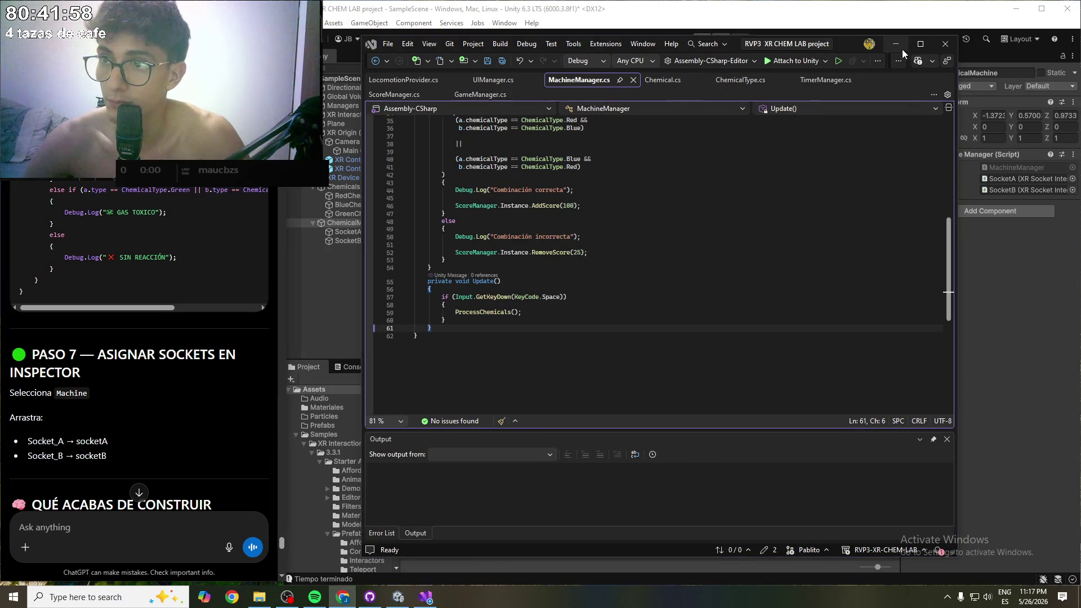
{"action": "left_click", "coordinate": [895, 43]}
{"action": "scroll", "coordinate": [119, 320], "scroll_direction": "down", "scroll_amount": 2}
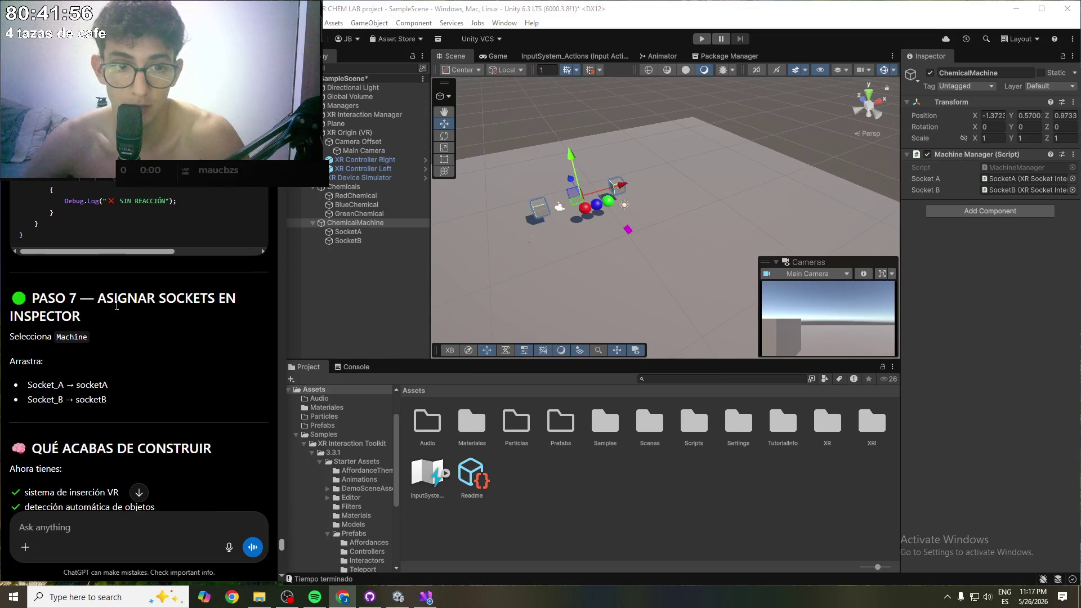
{"action": "scroll", "coordinate": [124, 324], "scroll_direction": "down", "scroll_amount": 1}
{"action": "scroll", "coordinate": [135, 332], "scroll_direction": "down", "scroll_amount": 3}
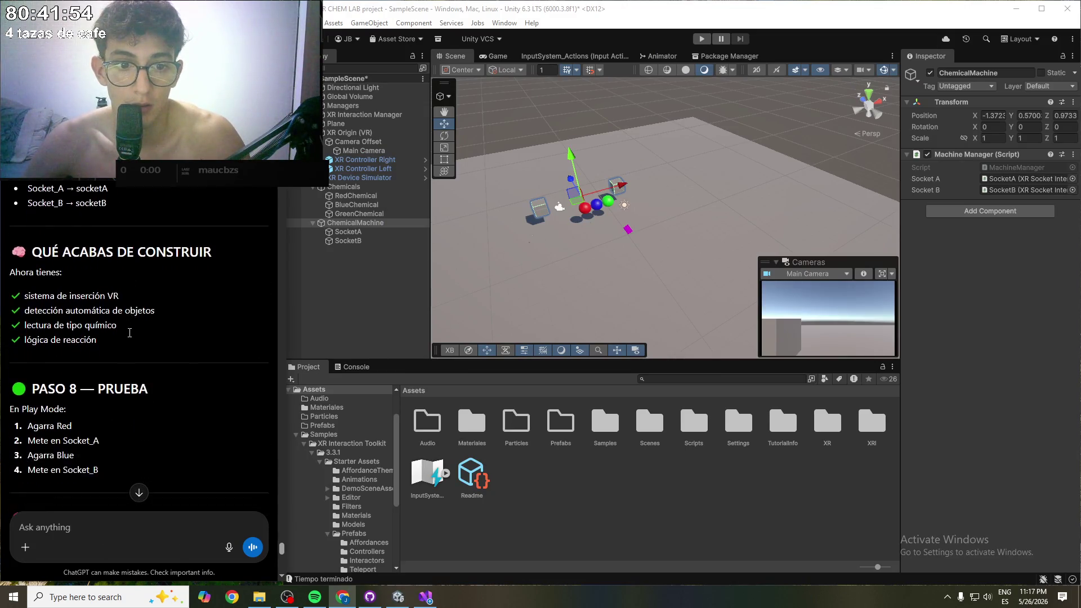
{"action": "scroll", "coordinate": [134, 347], "scroll_direction": "down", "scroll_amount": 2}
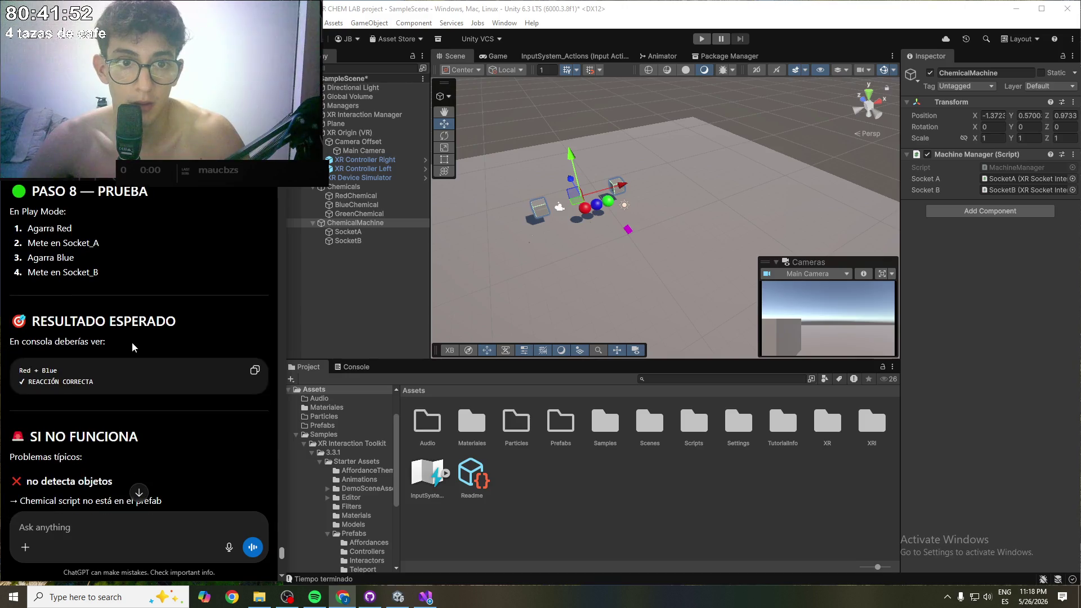
{"action": "scroll", "coordinate": [133, 347], "scroll_direction": "down", "scroll_amount": 3}
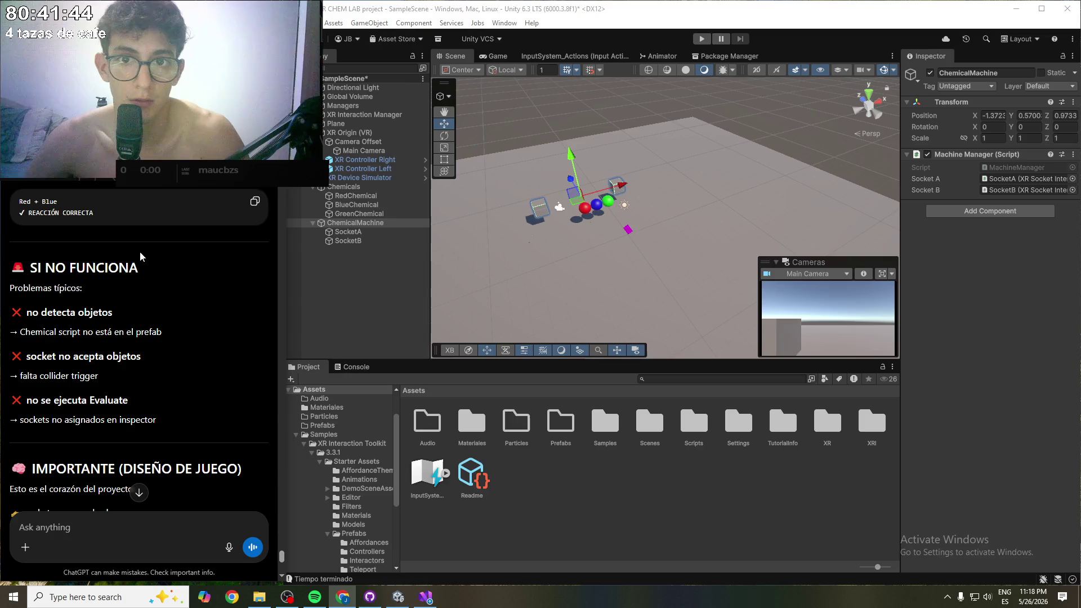
{"action": "left_click", "coordinate": [380, 283]}
{"action": "left_click", "coordinate": [700, 39]}
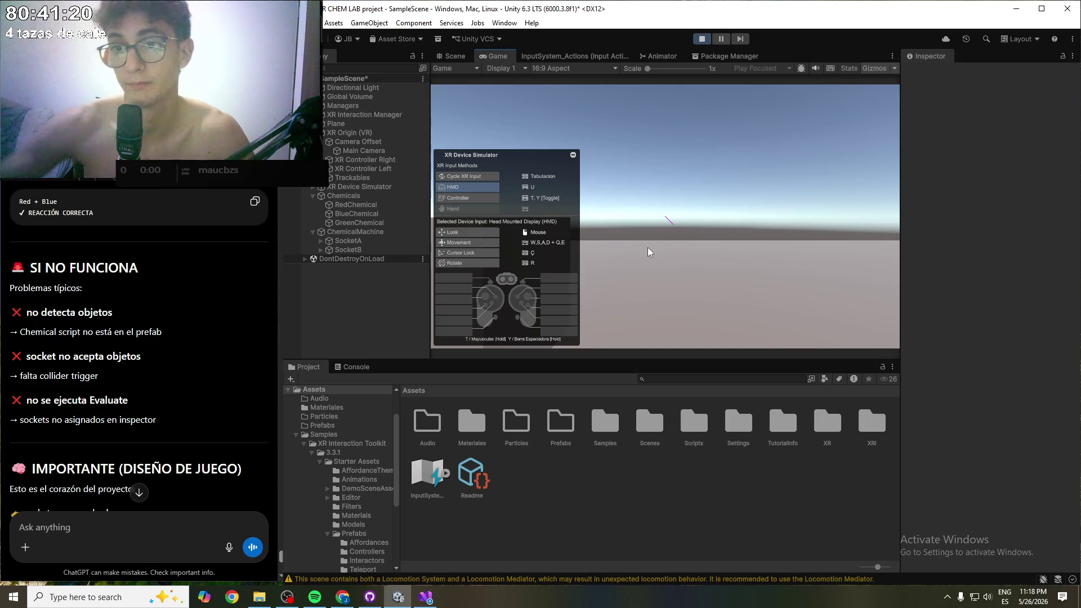
- Walk and turn the simulated headset until the red, blue and green spheres are centred
{"action": "key", "text": "w"}
{"action": "key", "text": "Tab"}
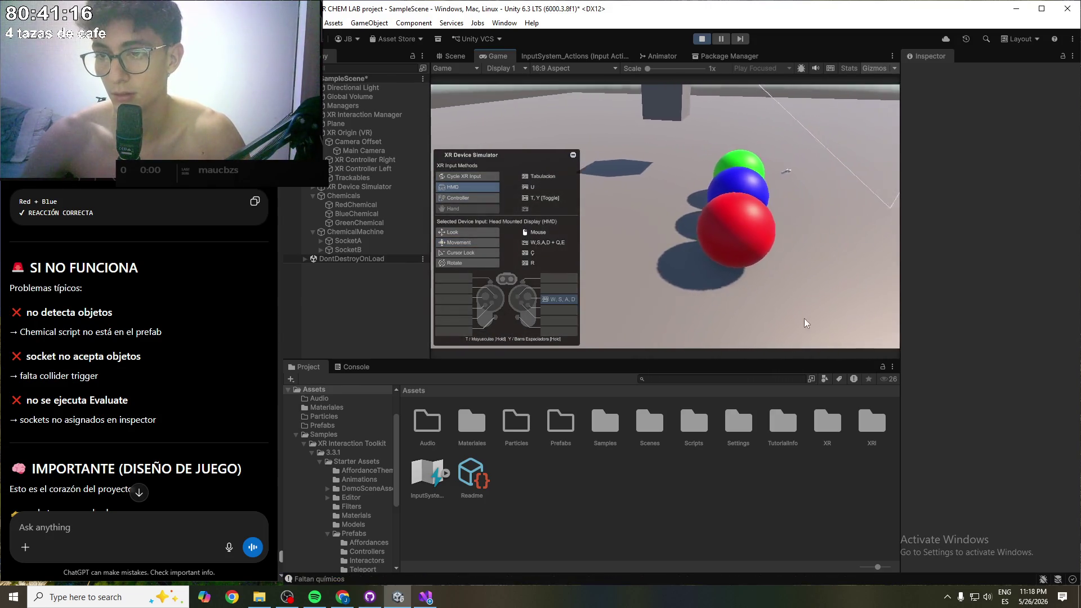
{"action": "key", "text": "Tab"}
{"action": "key", "text": "a"}
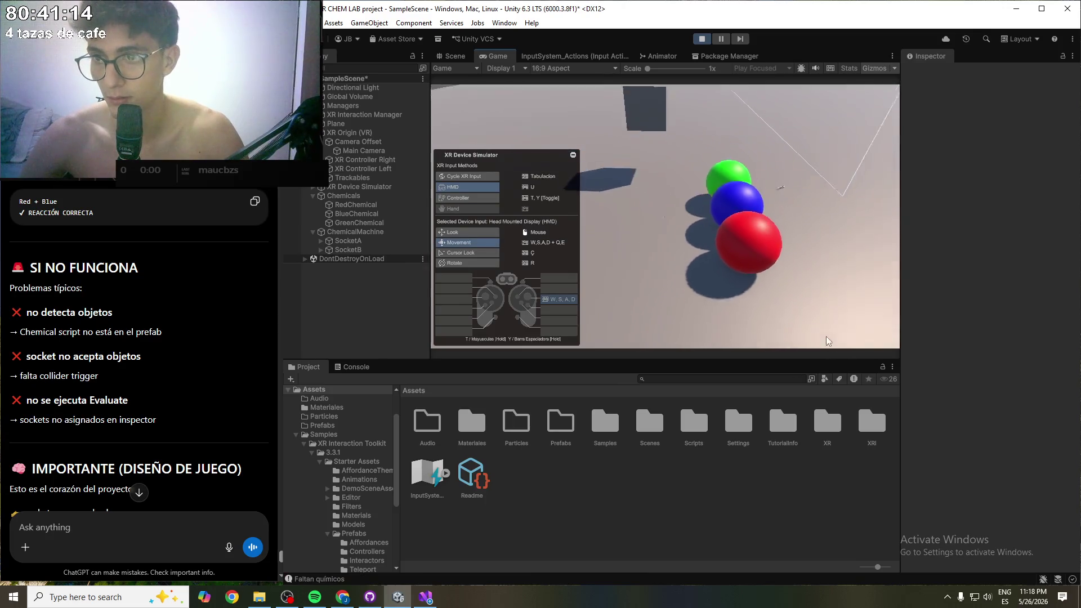
{"action": "key", "text": "d"}
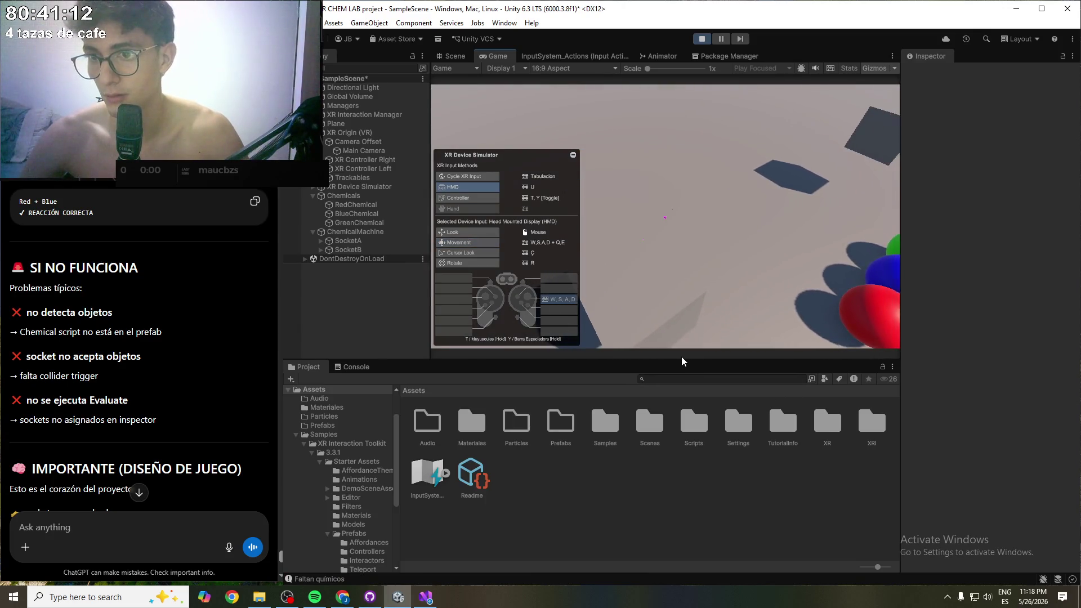
{"action": "key", "text": "d"}
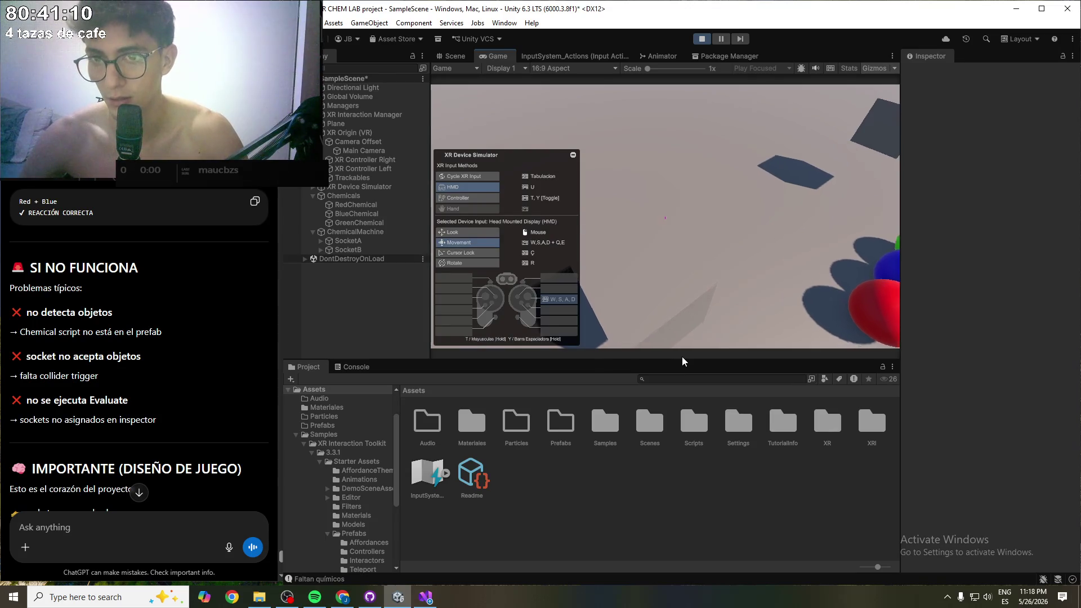
- Switch to the left controller and grab the red sphere, turning the view across the spheres
{"action": "key", "text": "d"}
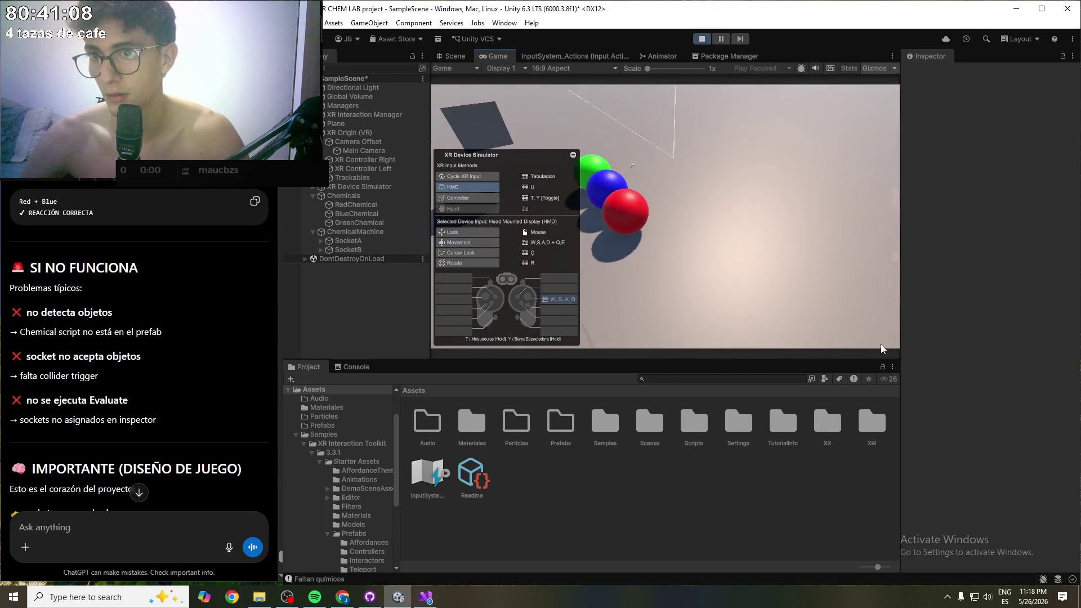
{"action": "key", "text": "t"}
{"action": "key", "text": "g"}
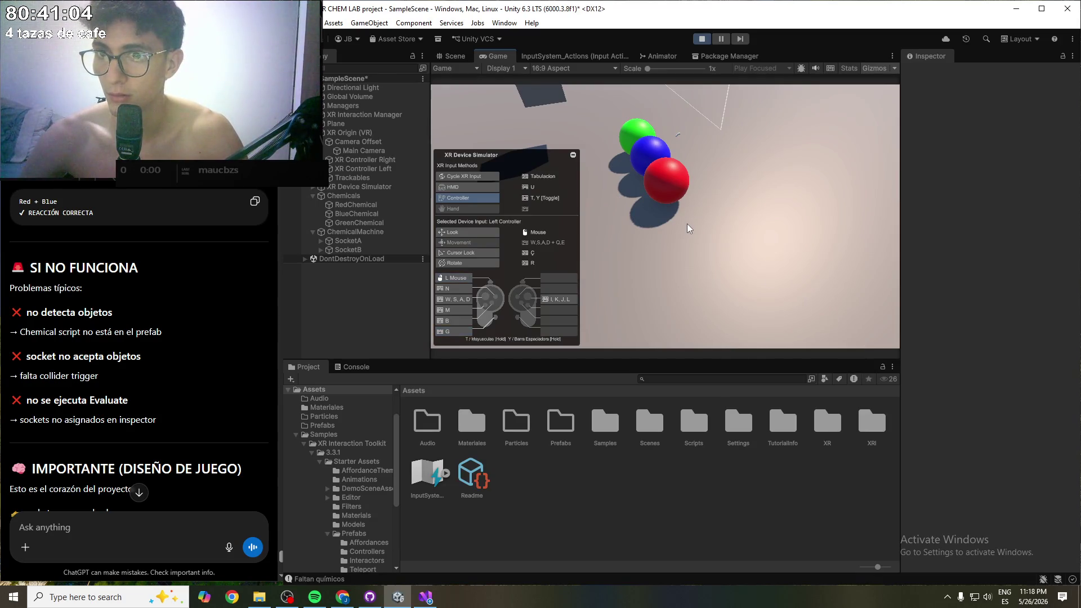
{"action": "key", "text": "g"}
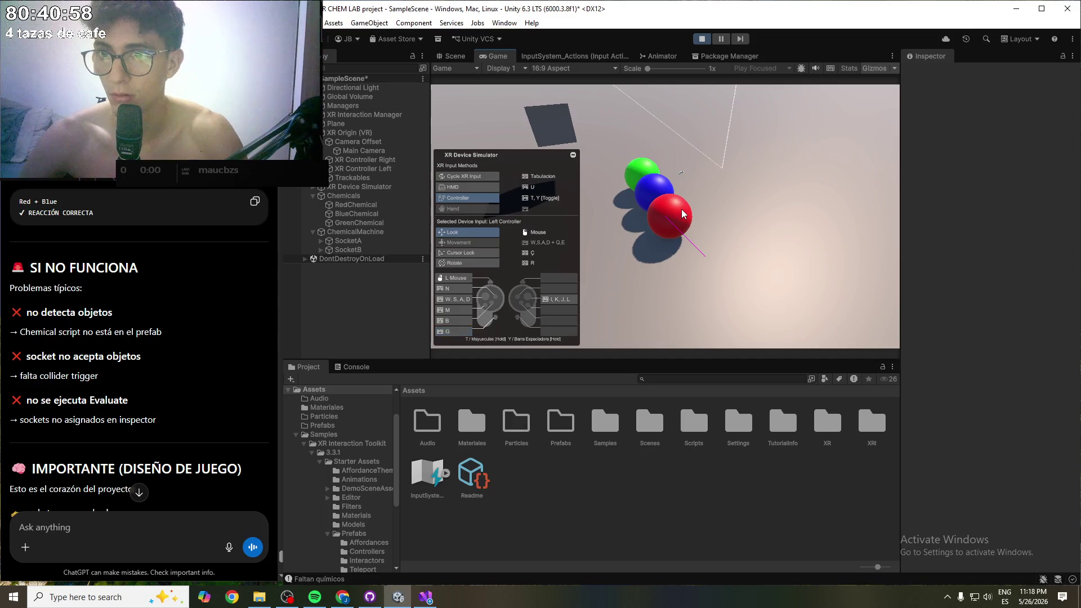
{"action": "key", "text": "Tab"}
{"action": "key", "text": "Tab"}
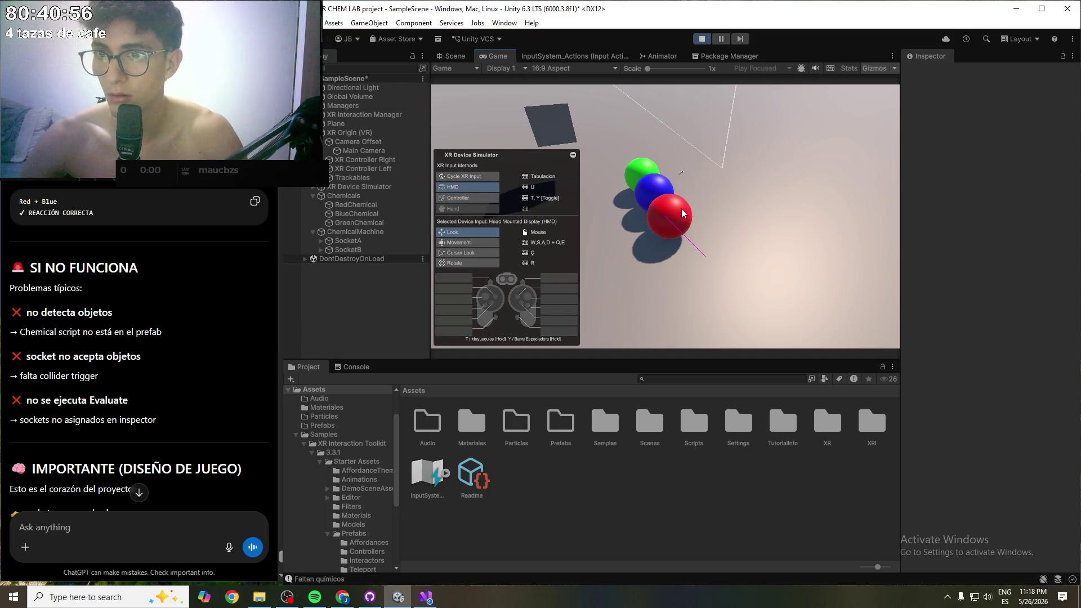
{"action": "key", "text": "shift"}
{"action": "mouse_move", "coordinate": [681, 208]}
{"action": "left_mouse_down"}
{"action": "mouse_move", "coordinate": [660, 208]}
{"action": "mouse_move", "coordinate": [670, 215]}
{"action": "mouse_move", "coordinate": [664, 190]}
{"action": "mouse_move", "coordinate": [670, 218]}
{"action": "mouse_move", "coordinate": [635, 206]}
{"action": "left_mouse_up"}
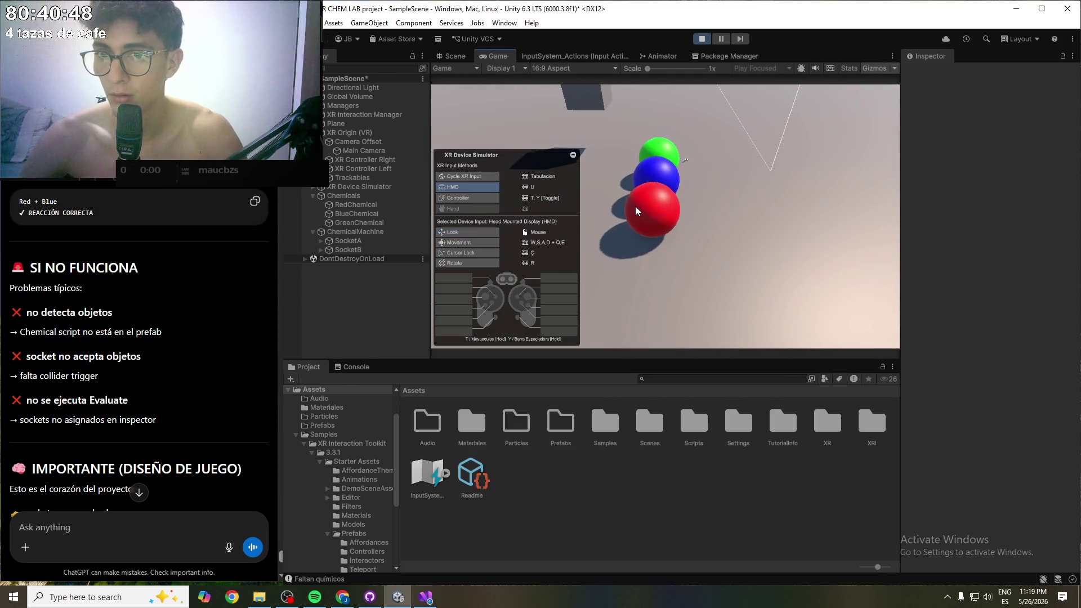
{"action": "key", "text": "t"}
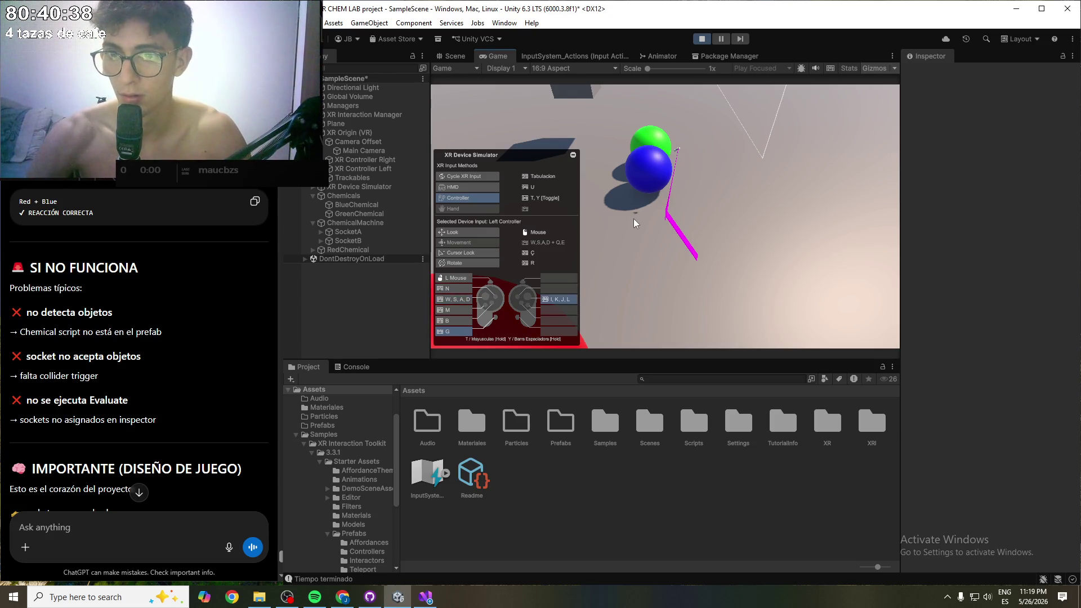
- Aim the held red sphere at the grey cube, activate the controller, then release it
{"action": "mouse_move", "coordinate": [633, 219]}
{"action": "left_mouse_down"}
{"action": "mouse_move", "coordinate": [556, 170]}
{"action": "mouse_move", "coordinate": [418, 148]}
{"action": "left_mouse_up"}
{"action": "left_click_drag", "start_coordinate": [681, 211], "coordinate": [684, 213]}
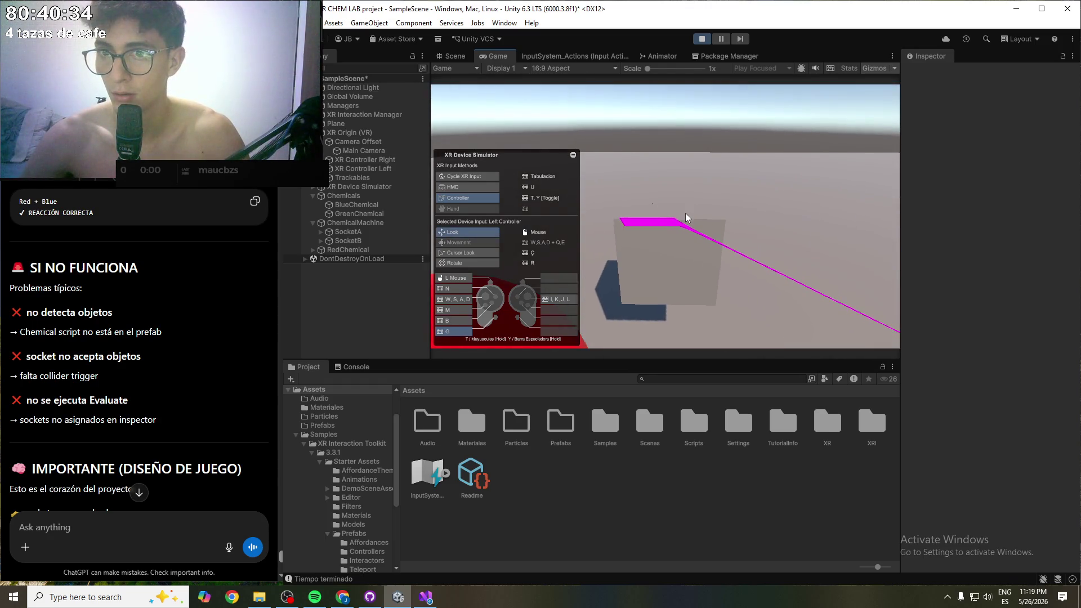
{"action": "key", "text": "y"}
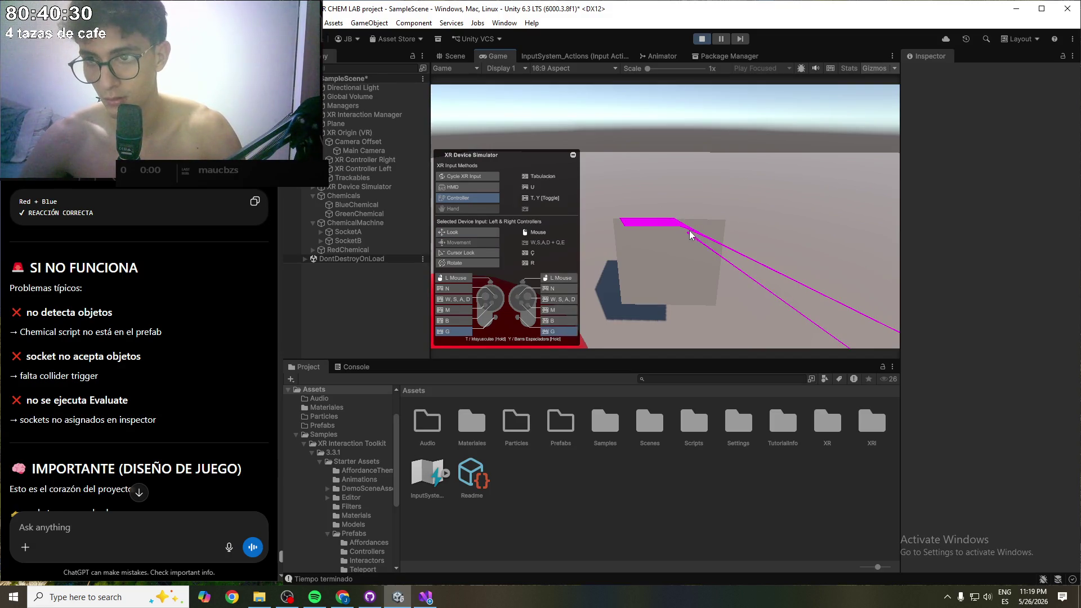
{"action": "mouse_move", "coordinate": [687, 216]}
{"action": "left_mouse_down"}
{"action": "mouse_move", "coordinate": [680, 278]}
{"action": "mouse_move", "coordinate": [695, 235]}
{"action": "left_mouse_up"}
{"action": "key", "text": "t"}
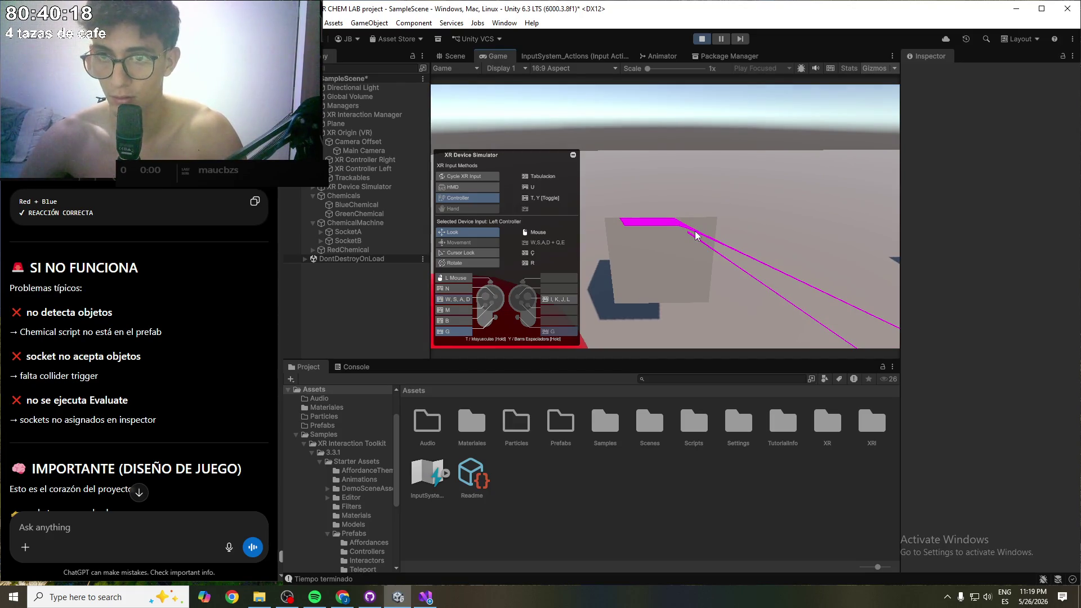
{"action": "left_click", "coordinate": [696, 235]}
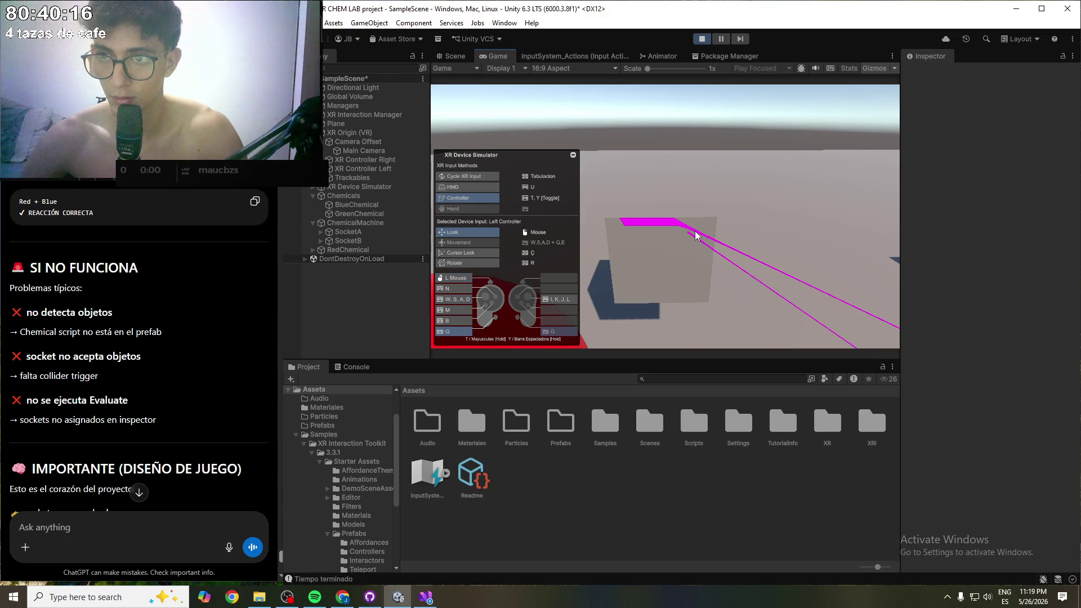
{"action": "left_click_drag", "start_coordinate": [695, 235], "coordinate": [528, 340]}
- Grab, release and re-grab the red sphere with the left controller while turning around
{"action": "key", "text": "Tab"}
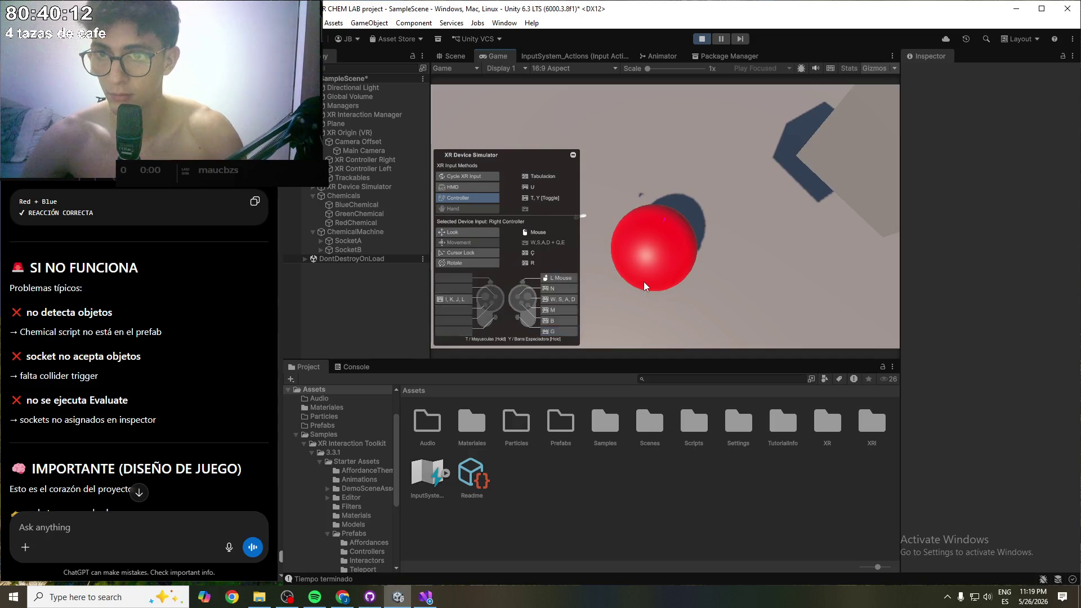
{"action": "key", "text": "d"}
{"action": "key", "text": "a"}
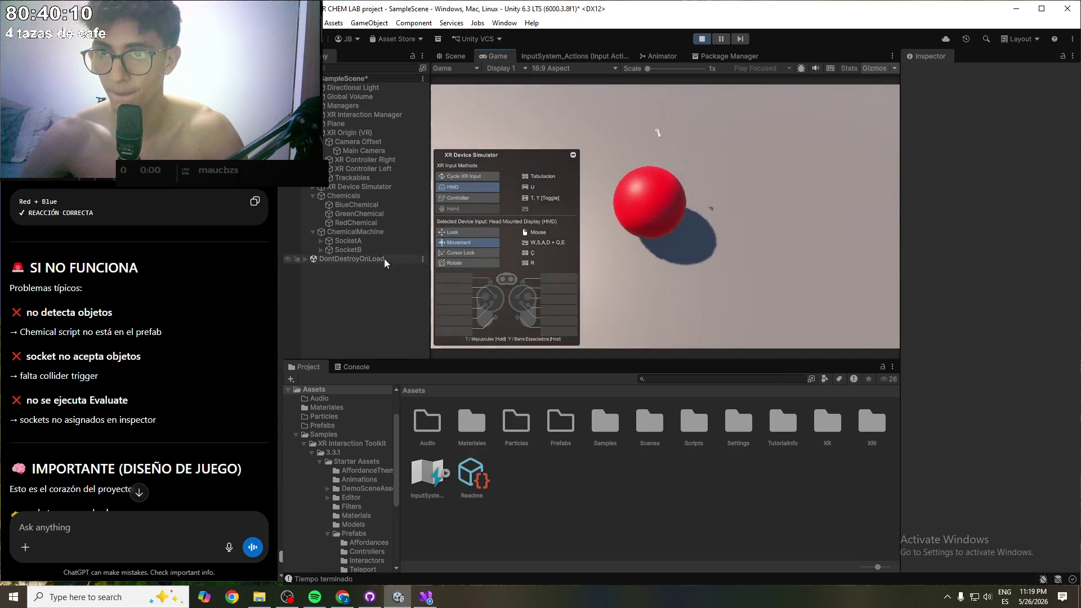
{"action": "key", "text": "Tab"}
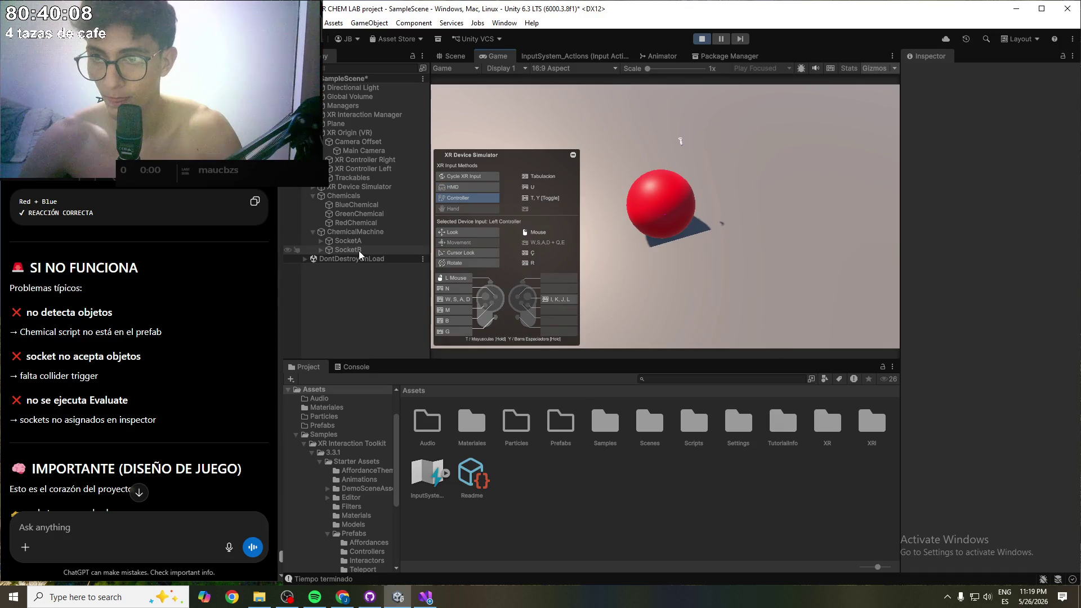
{"action": "key", "text": "g"}
{"action": "key", "text": "s"}
{"action": "mouse_move", "coordinate": [660, 255]}
{"action": "left_mouse_down"}
{"action": "mouse_move", "coordinate": [428, 247]}
{"action": "mouse_move", "coordinate": [327, 222]}
{"action": "mouse_move", "coordinate": [292, 189]}
{"action": "mouse_move", "coordinate": [370, 232]}
{"action": "left_mouse_up"}
{"action": "key", "text": "g"}
{"action": "mouse_move", "coordinate": [563, 248]}
{"action": "left_mouse_down"}
{"action": "mouse_move", "coordinate": [714, 259]}
{"action": "mouse_move", "coordinate": [708, 231]}
{"action": "left_mouse_up"}
{"action": "key", "text": "w"}
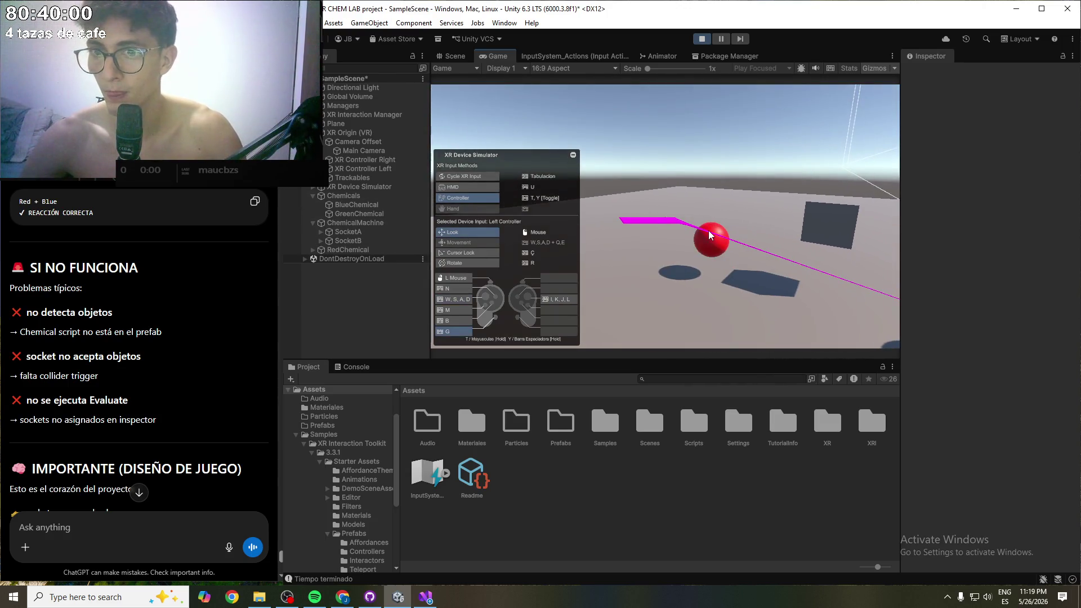
- Carry the red sphere toward the grey cube, back away, and aim the left controller
{"action": "key", "text": "Tab"}
{"action": "key", "text": "w"}
{"action": "mouse_move", "coordinate": [728, 252]}
{"action": "left_mouse_down"}
{"action": "mouse_move", "coordinate": [674, 256]}
{"action": "mouse_move", "coordinate": [691, 234]}
{"action": "mouse_move", "coordinate": [663, 222]}
{"action": "left_mouse_up"}
{"action": "key", "text": "s"}
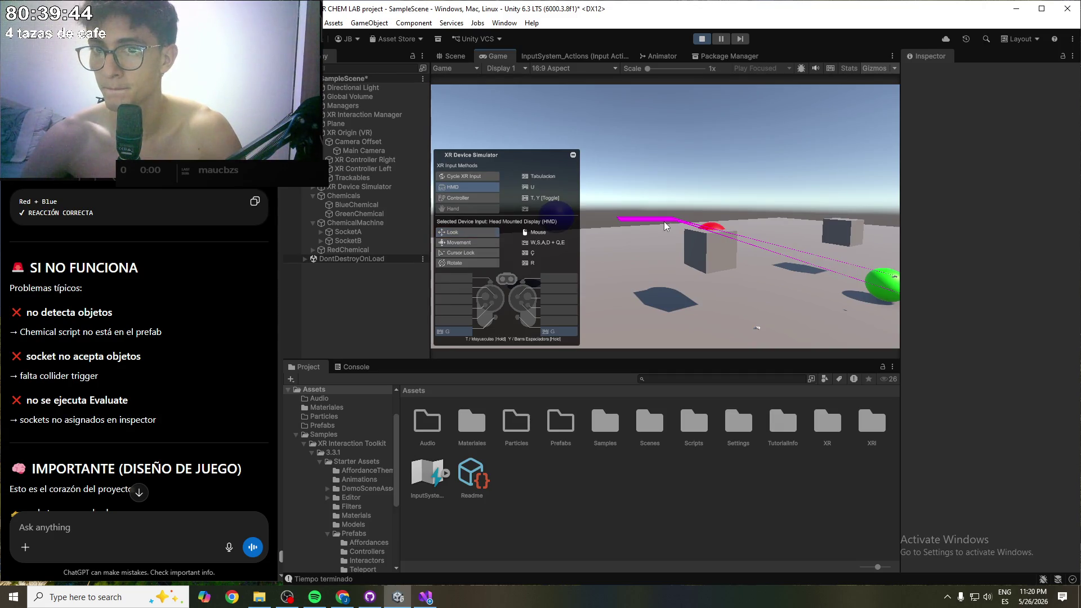
{"action": "key", "text": "Tab"}
{"action": "mouse_move", "coordinate": [688, 255]}
{"action": "left_mouse_down"}
{"action": "mouse_move", "coordinate": [553, 255]}
{"action": "mouse_move", "coordinate": [734, 311]}
{"action": "mouse_move", "coordinate": [689, 257]}
{"action": "mouse_move", "coordinate": [699, 255]}
{"action": "mouse_move", "coordinate": [629, 225]}
{"action": "mouse_move", "coordinate": [734, 275]}
{"action": "left_mouse_up"}
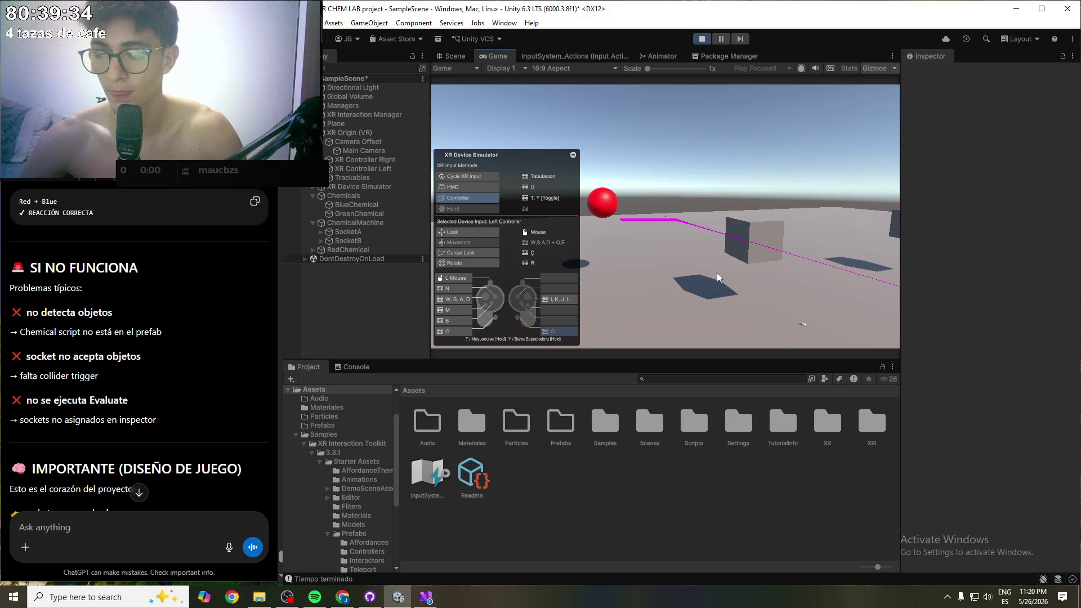
- Look around at the green and blue balls and the cubes, then exit Play mode
{"action": "key", "text": "u"}
{"action": "mouse_move", "coordinate": [717, 273]}
{"action": "left_mouse_down"}
{"action": "mouse_move", "coordinate": [809, 305]}
{"action": "mouse_move", "coordinate": [1035, 270]}
{"action": "mouse_move", "coordinate": [934, 271]}
{"action": "mouse_move", "coordinate": [1052, 272]}
{"action": "mouse_move", "coordinate": [1079, 255]}
{"action": "mouse_move", "coordinate": [701, 260]}
{"action": "mouse_move", "coordinate": [663, 288]}
{"action": "mouse_move", "coordinate": [749, 242]}
{"action": "mouse_move", "coordinate": [252, 235]}
{"action": "mouse_move", "coordinate": [1, 194]}
{"action": "mouse_move", "coordinate": [44, 184]}
{"action": "left_mouse_up"}
{"action": "key", "text": "Tab"}
{"action": "key", "text": "u"}
{"action": "key", "text": "w"}
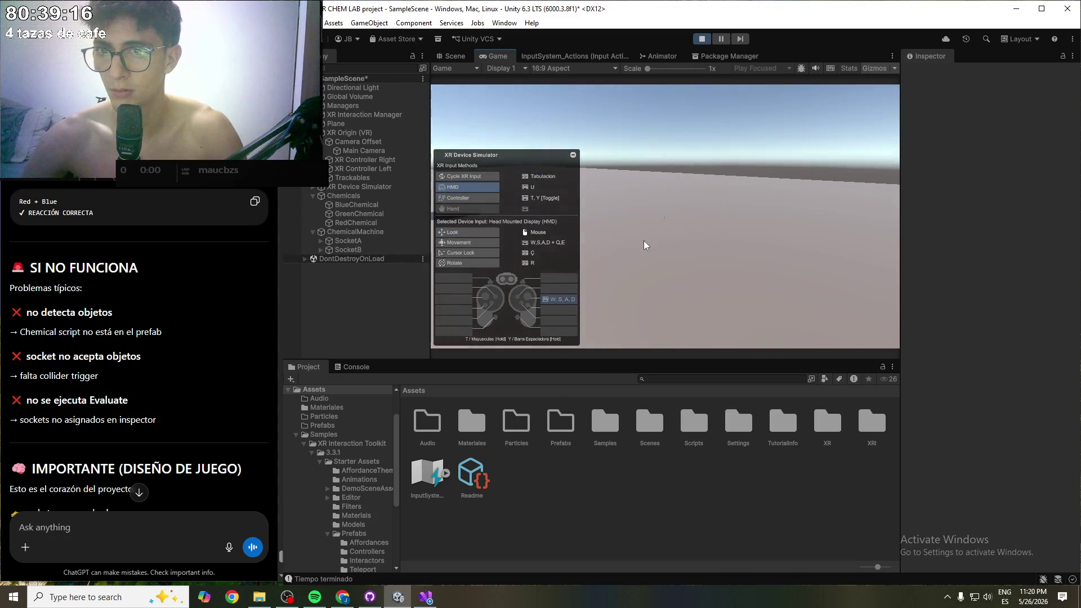
{"action": "left_click_drag", "start_coordinate": [642, 241], "coordinate": [475, 232]}
{"action": "key", "text": "Tab"}
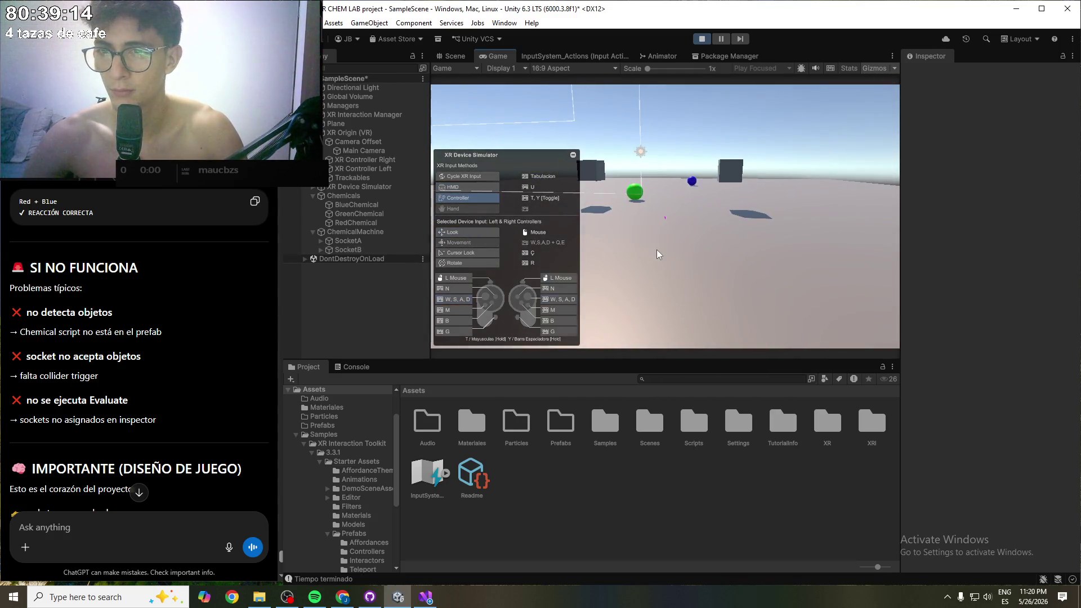
{"action": "left_click", "coordinate": [701, 38]}
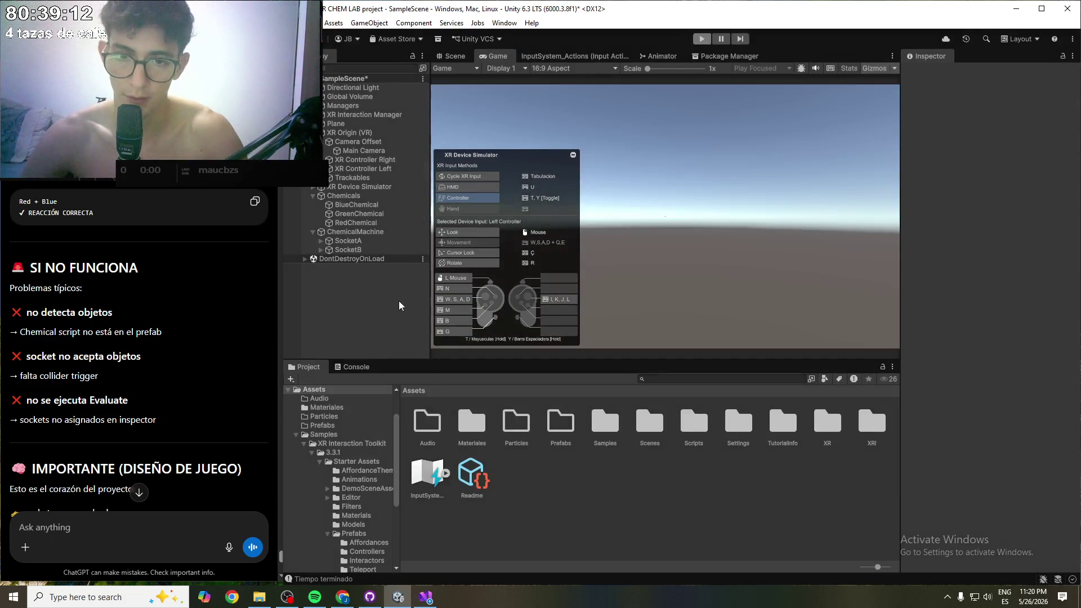
- Check the Console's Faltan químicos and Tiempo terminado logs, then re-enter Play mode
{"action": "left_click", "coordinate": [355, 367]}
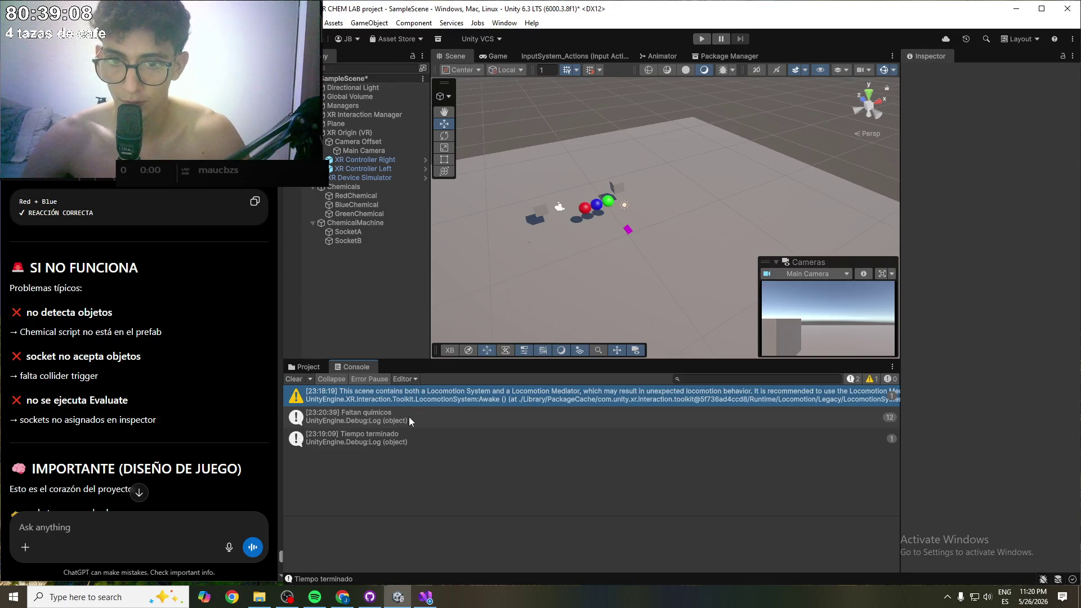
{"action": "left_click", "coordinate": [699, 38]}
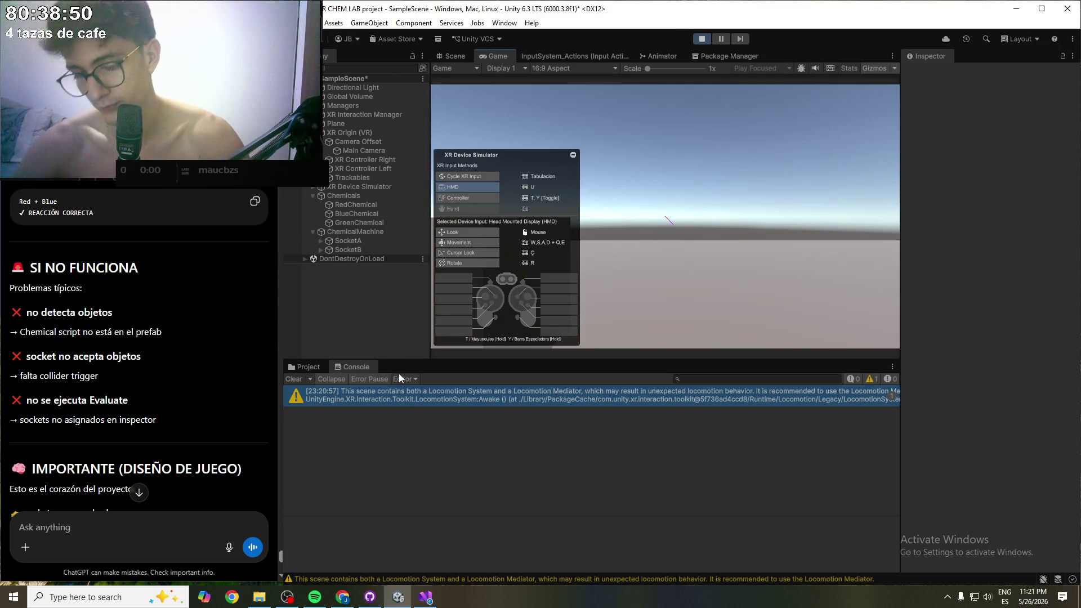
- Walk the headset toward the three spheres and grab the red one with the left controller
{"action": "left_click", "coordinate": [796, 241]}
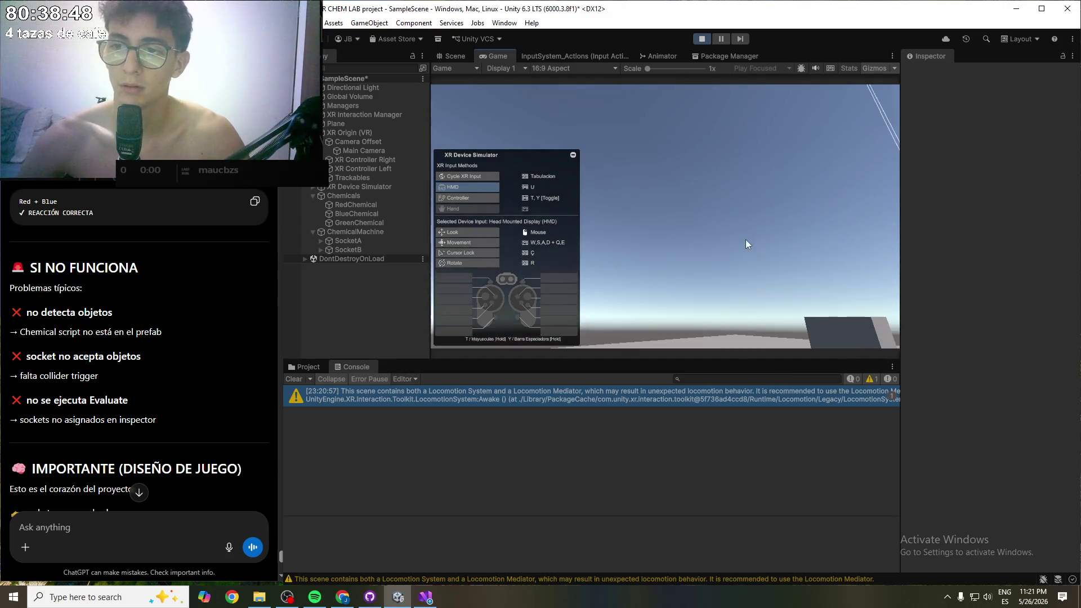
{"action": "key", "text": "y"}
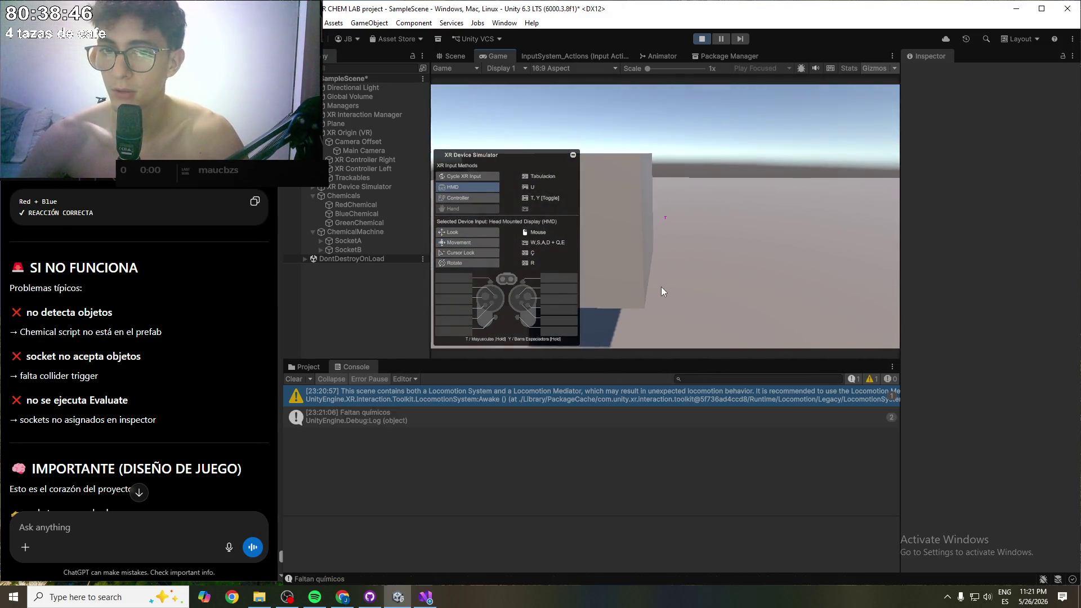
{"action": "key", "text": "y"}
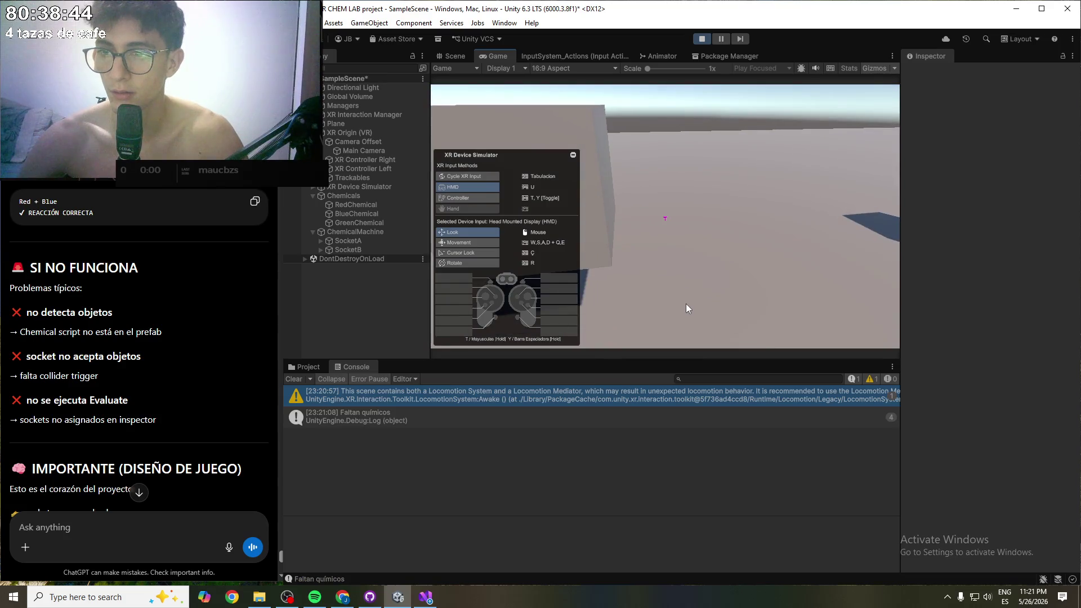
{"action": "key", "text": "w"}
{"action": "mouse_move", "coordinate": [674, 283]}
{"action": "left_mouse_down"}
{"action": "mouse_move", "coordinate": [771, 315]}
{"action": "mouse_move", "coordinate": [762, 323]}
{"action": "mouse_move", "coordinate": [877, 330]}
{"action": "mouse_move", "coordinate": [990, 358]}
{"action": "mouse_move", "coordinate": [996, 373]}
{"action": "mouse_move", "coordinate": [987, 343]}
{"action": "left_mouse_up"}
{"action": "key", "text": "t"}
{"action": "key", "text": "g"}
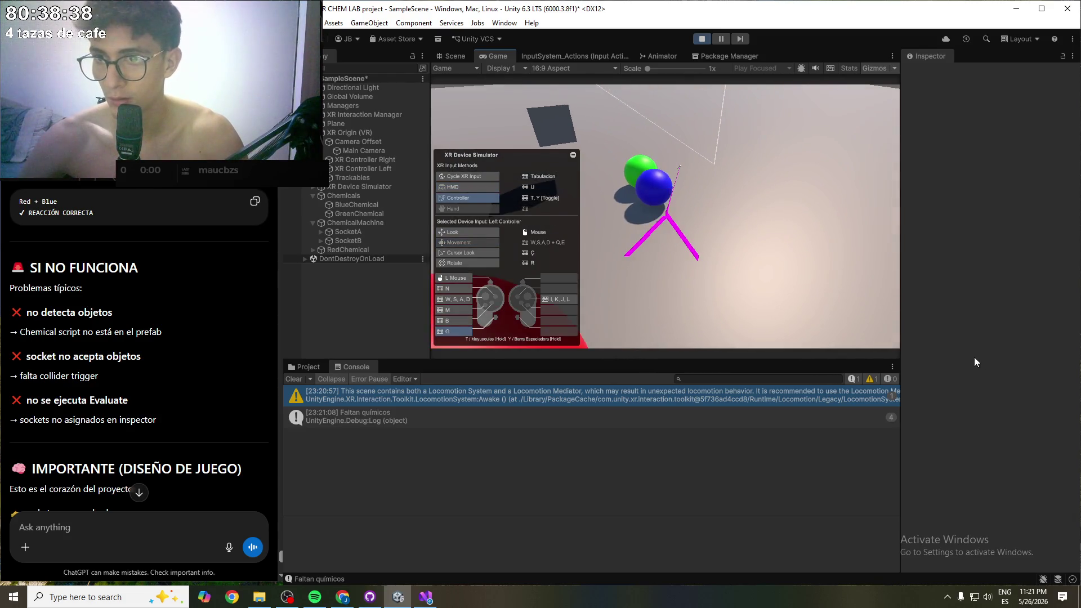
- Walk toward the cube, step back, and turn to face the green and blue spheres
{"action": "key", "text": "y"}
{"action": "mouse_move", "coordinate": [924, 351]}
{"action": "left_mouse_down"}
{"action": "mouse_move", "coordinate": [787, 310]}
{"action": "mouse_move", "coordinate": [516, 343]}
{"action": "left_mouse_up"}
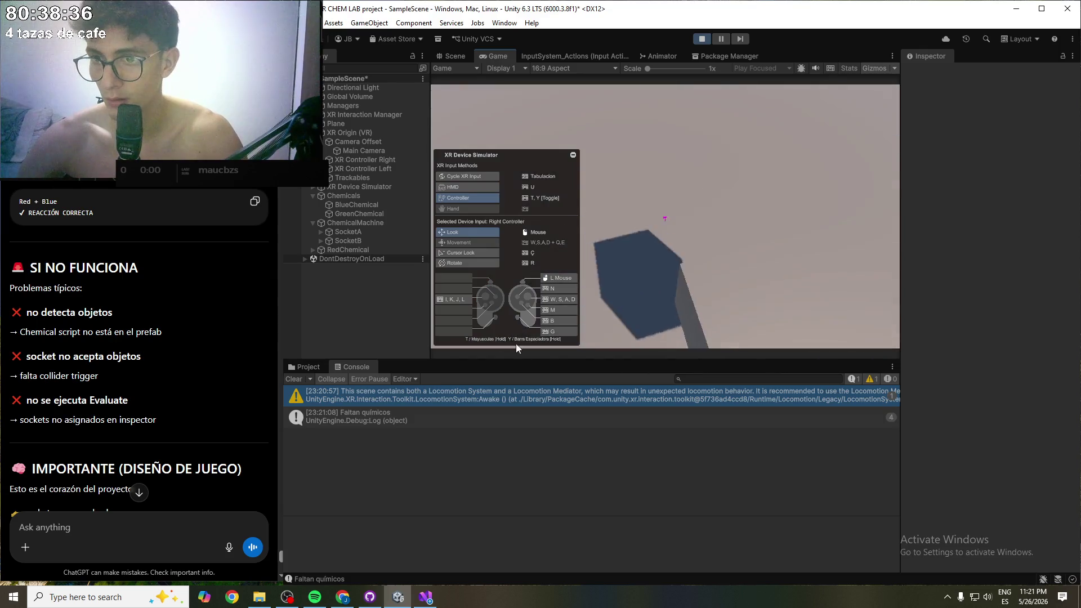
{"action": "left_click_drag", "start_coordinate": [759, 272], "coordinate": [955, 254]}
{"action": "key", "text": "Tab"}
{"action": "key", "text": "Tab"}
{"action": "key", "text": "Tab"}
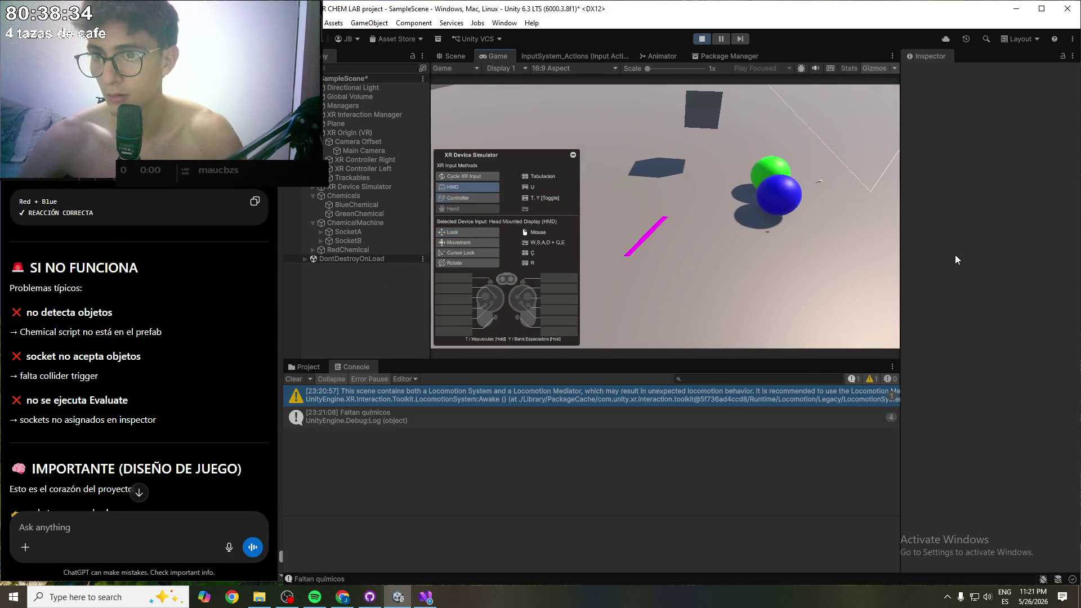
{"action": "key", "text": "w"}
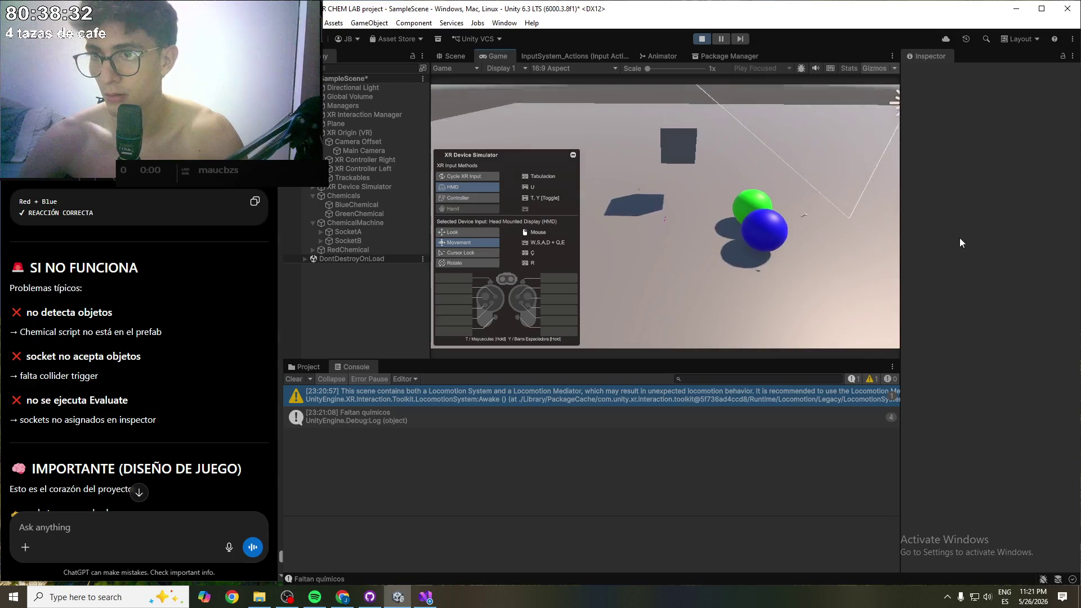
{"action": "key", "text": "w"}
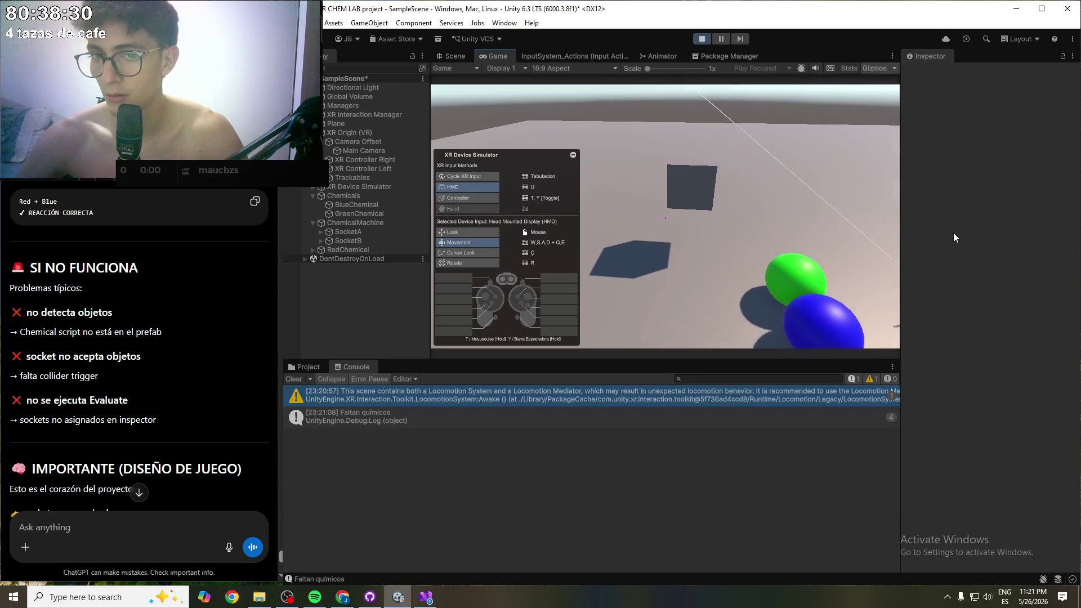
{"action": "key", "text": "s"}
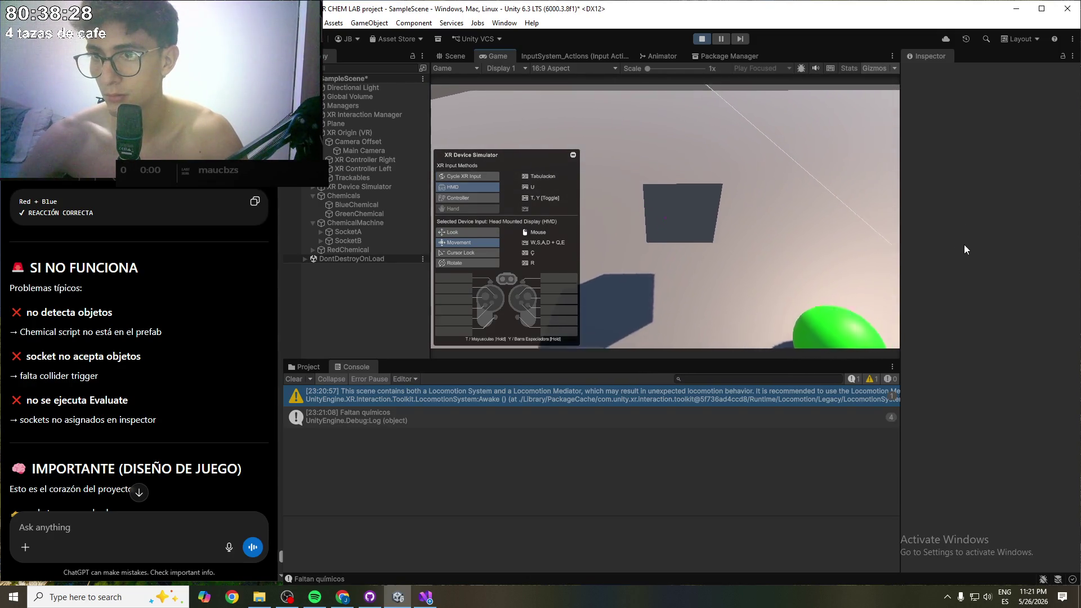
{"action": "mouse_move", "coordinate": [1077, 207]}
{"action": "left_mouse_down"}
{"action": "mouse_move", "coordinate": [980, 310]}
{"action": "mouse_move", "coordinate": [685, 365]}
{"action": "mouse_move", "coordinate": [845, 308]}
{"action": "mouse_move", "coordinate": [851, 293]}
{"action": "left_mouse_up"}
- Grab the blue sphere with the left controller, swing it into view, and walk toward it
{"action": "key", "text": "t"}
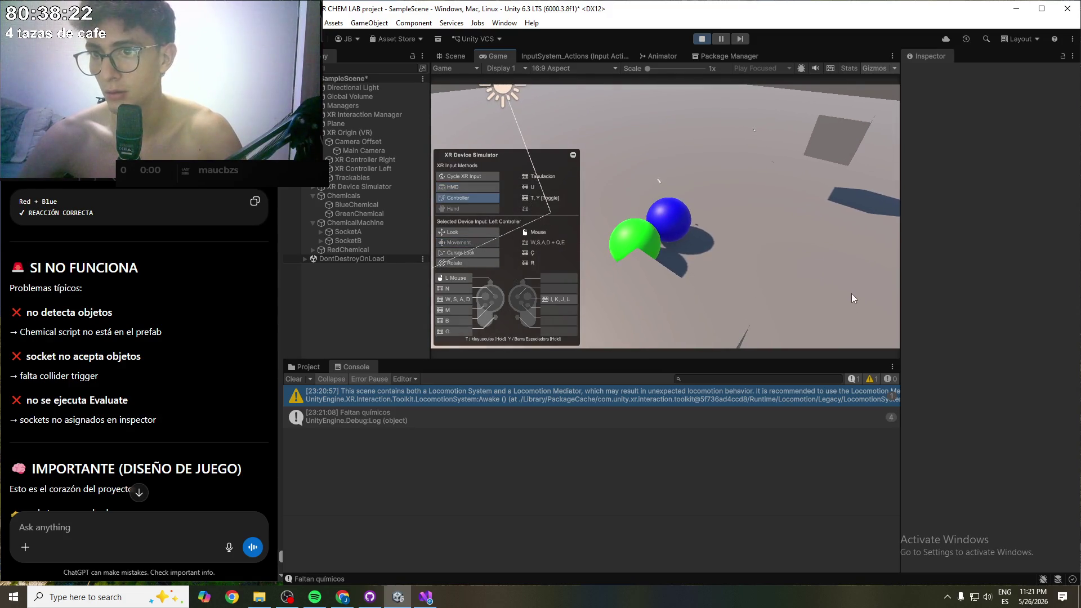
{"action": "key", "text": "g"}
{"action": "mouse_move", "coordinate": [798, 272]}
{"action": "left_mouse_down"}
{"action": "mouse_move", "coordinate": [801, 287]}
{"action": "mouse_move", "coordinate": [917, 336]}
{"action": "mouse_move", "coordinate": [900, 301]}
{"action": "mouse_move", "coordinate": [719, 266]}
{"action": "mouse_move", "coordinate": [856, 198]}
{"action": "mouse_move", "coordinate": [937, 141]}
{"action": "left_mouse_up"}
{"action": "left_click_drag", "start_coordinate": [764, 225], "coordinate": [823, 219]}
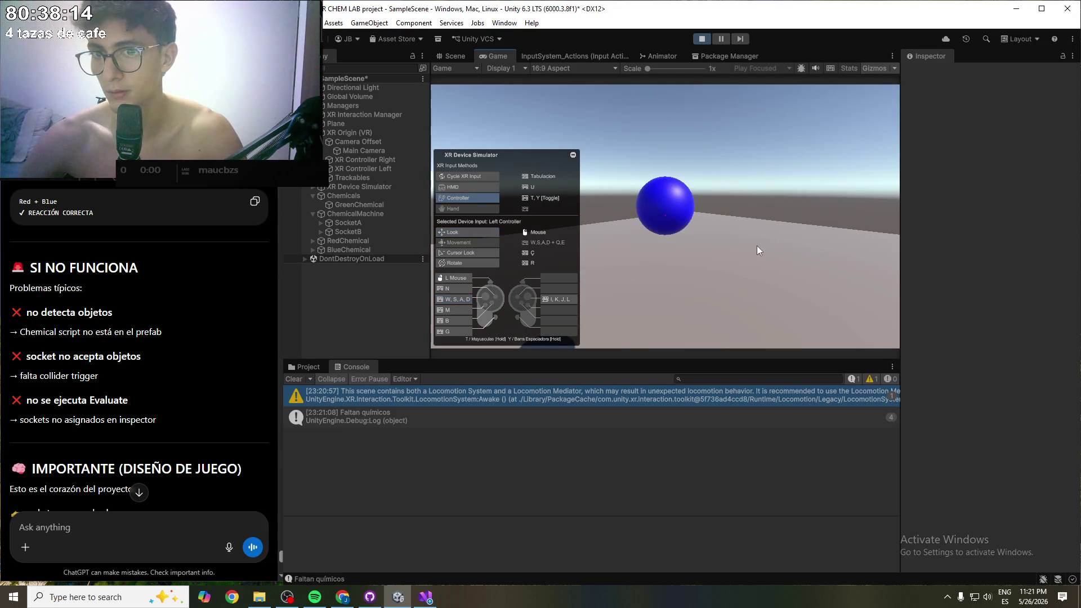
{"action": "key", "text": "Tab"}
{"action": "key", "text": "w"}
{"action": "key", "text": "w"}
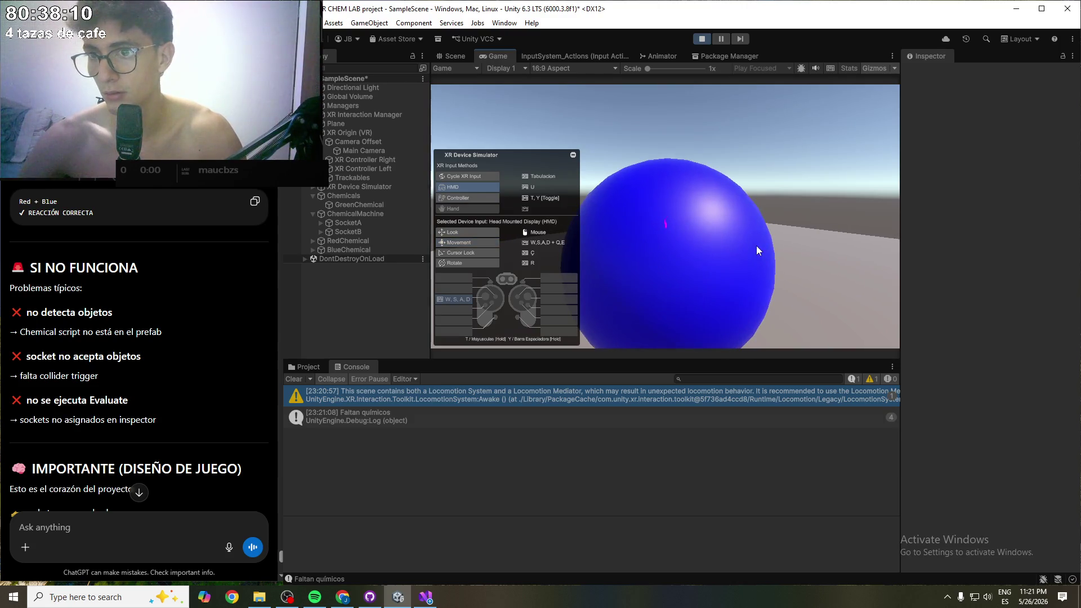
- Grab and release a sphere with the left controller again, then stop Play mode
{"action": "key", "text": "Tab"}
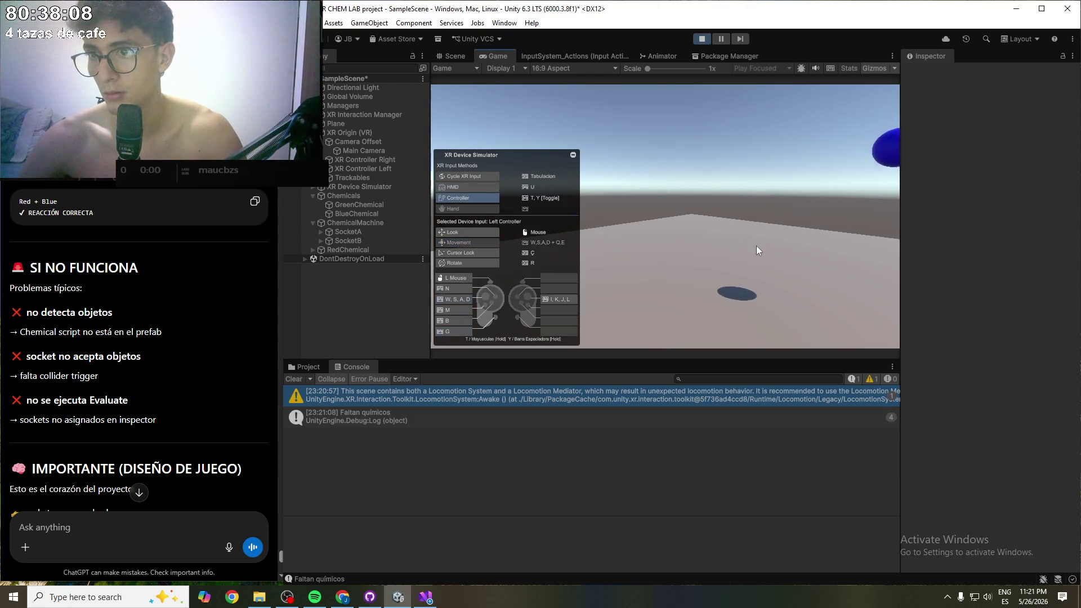
{"action": "key", "text": "g"}
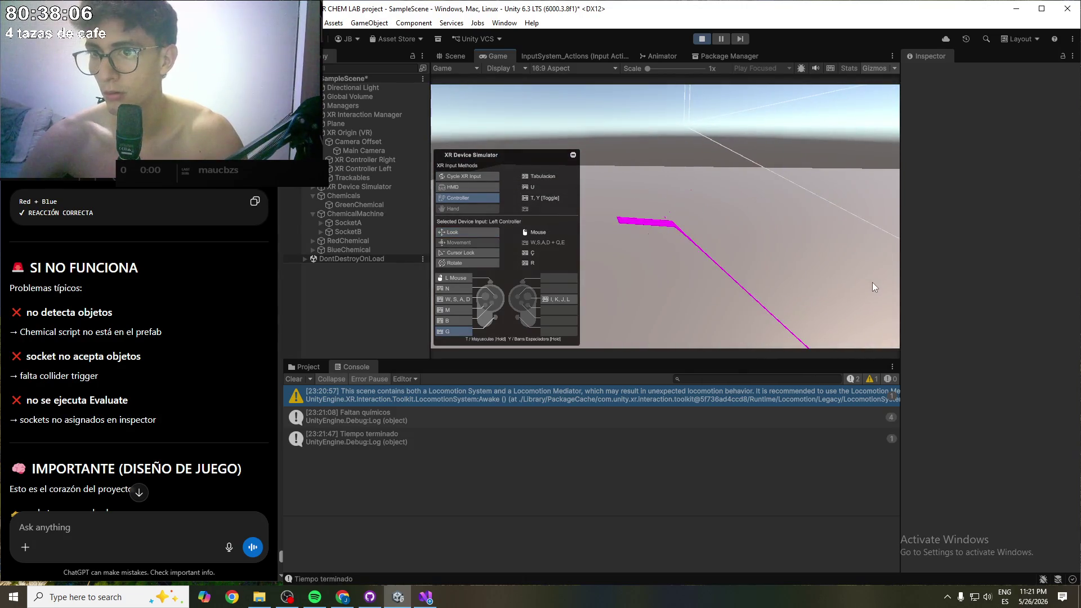
{"action": "left_click_drag", "start_coordinate": [665, 216], "coordinate": [1076, 232]}
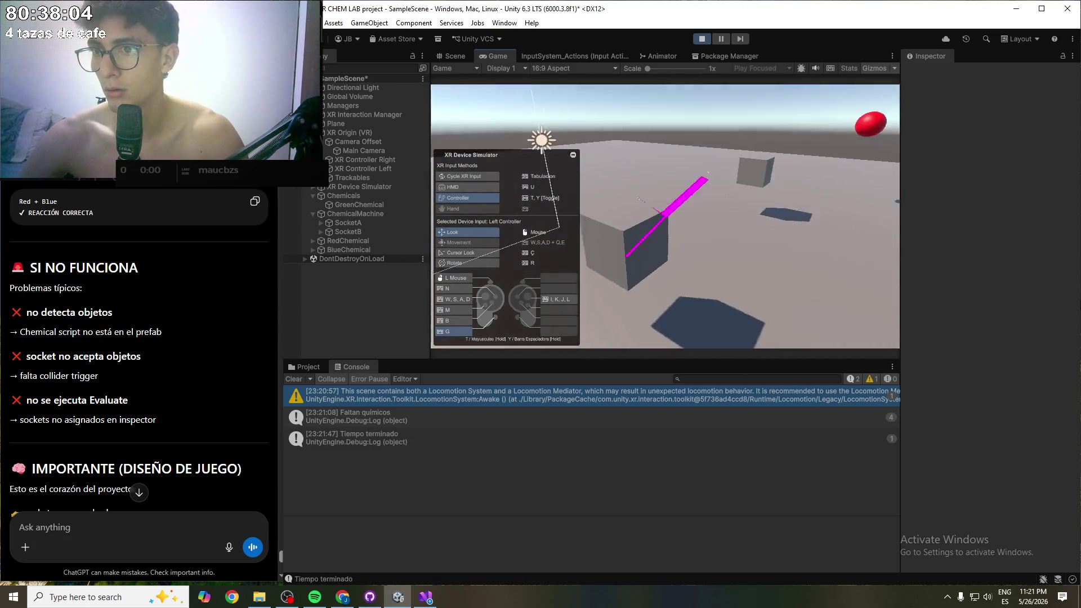
{"action": "left_click_drag", "start_coordinate": [770, 247], "coordinate": [667, 252]}
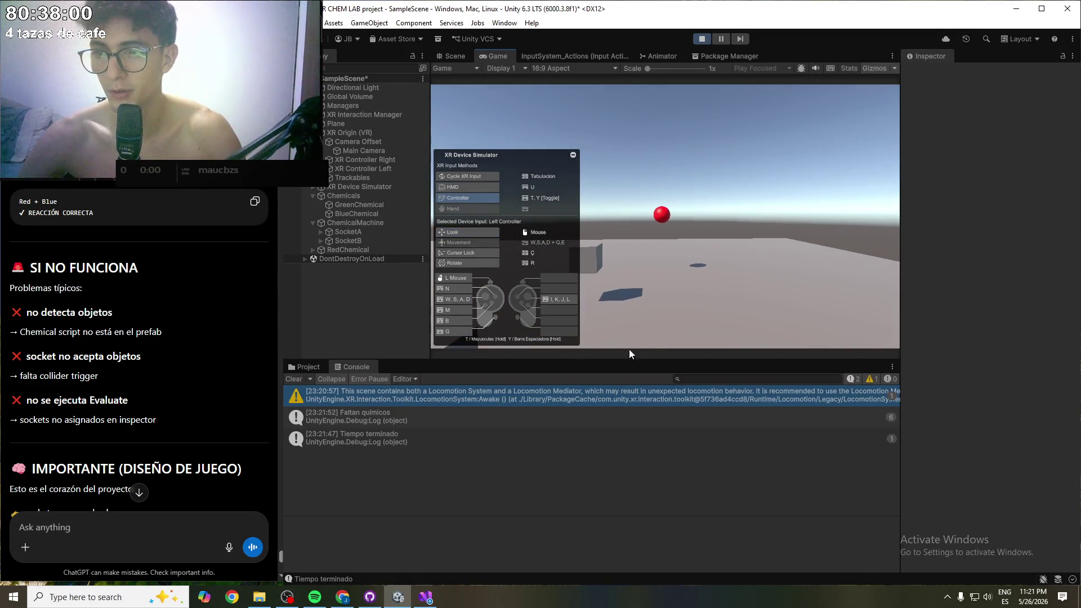
{"action": "left_click", "coordinate": [702, 40]}
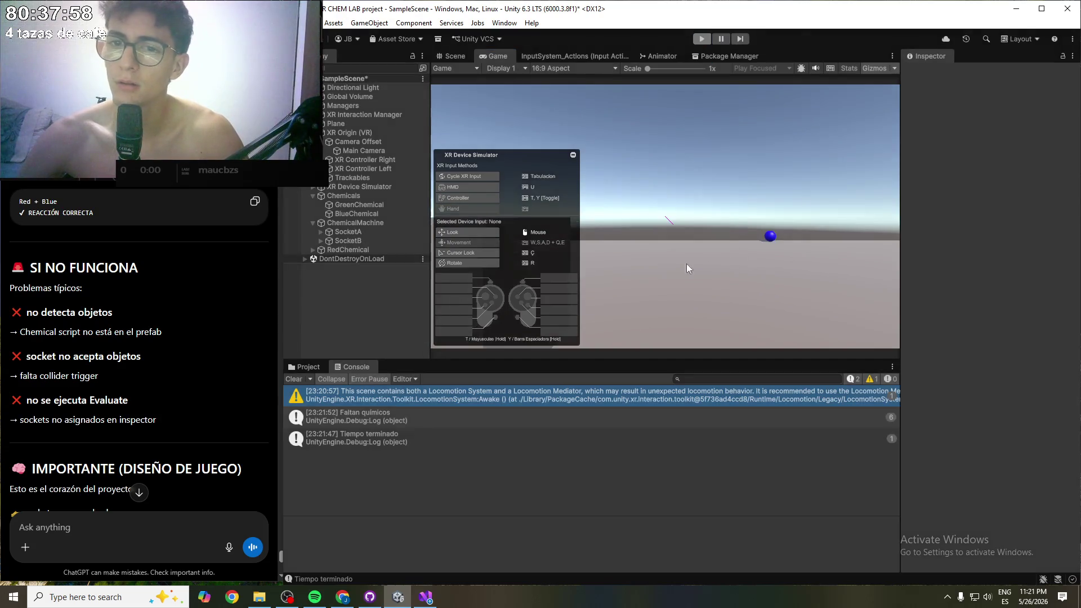
- Ask ChatGPT in Spanish to replace the rigid chemical grab with a floating style for easier socketing
{"action": "scroll", "coordinate": [204, 363], "scroll_direction": "down", "scroll_amount": 7}
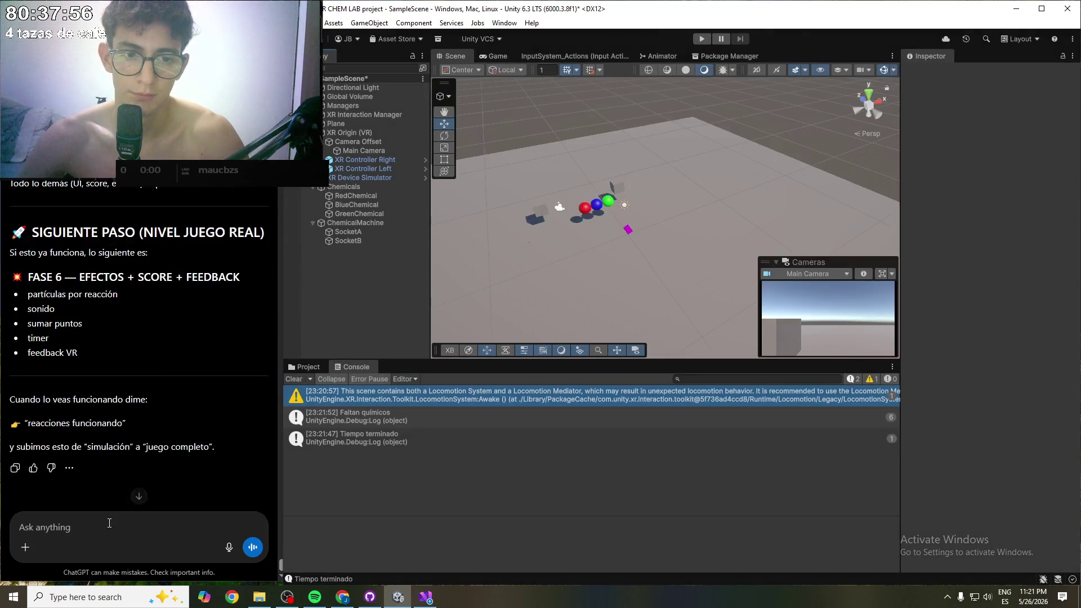
{"action": "type", "text": "cr"}
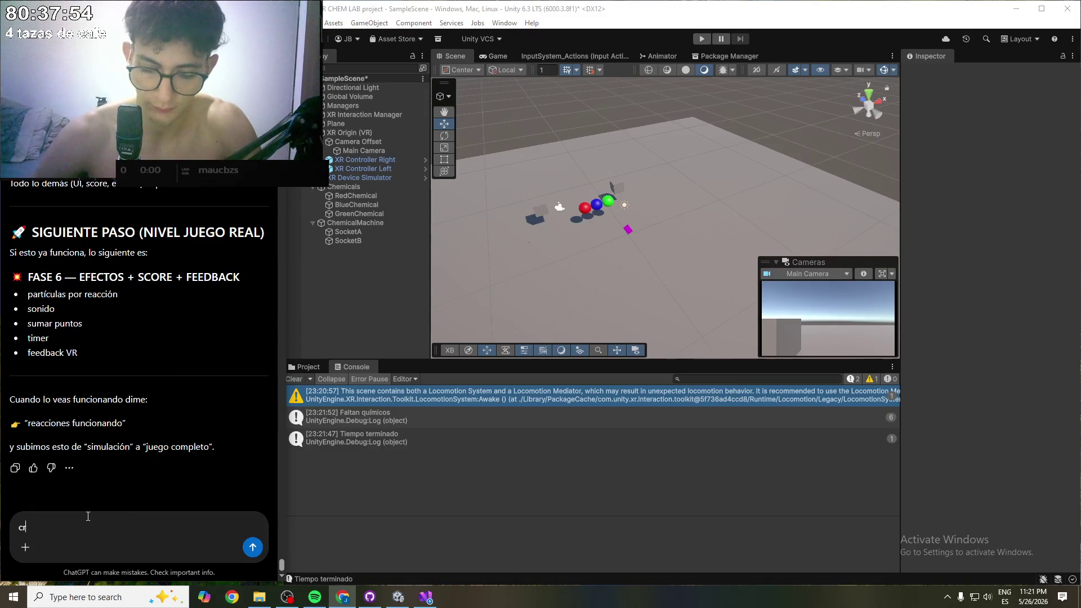
{"action": "type", "text": "eo que quis"}
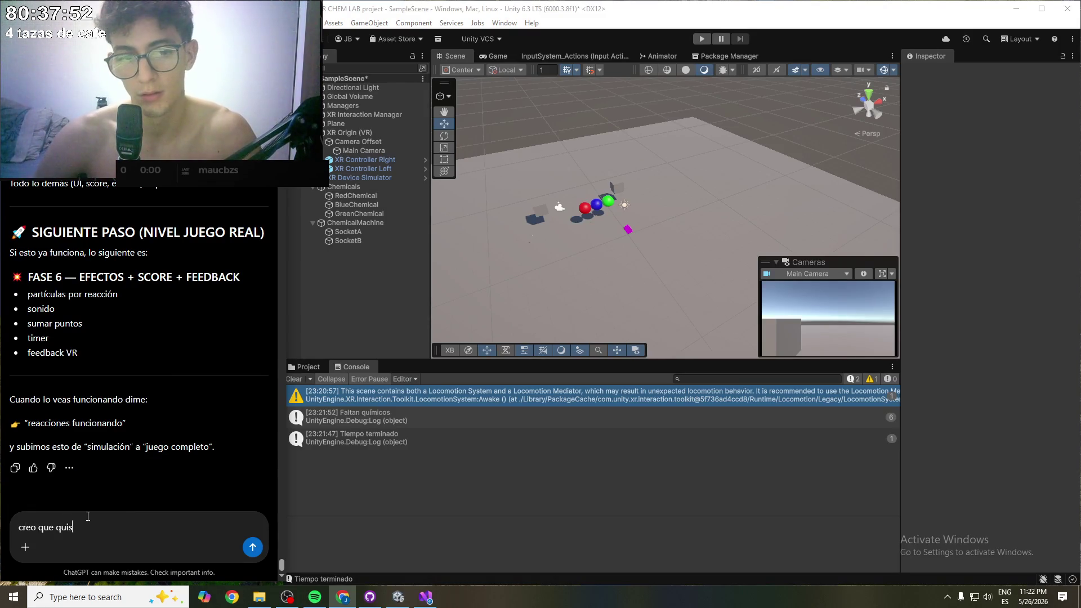
{"action": "type", "text": "iese quitar el "}
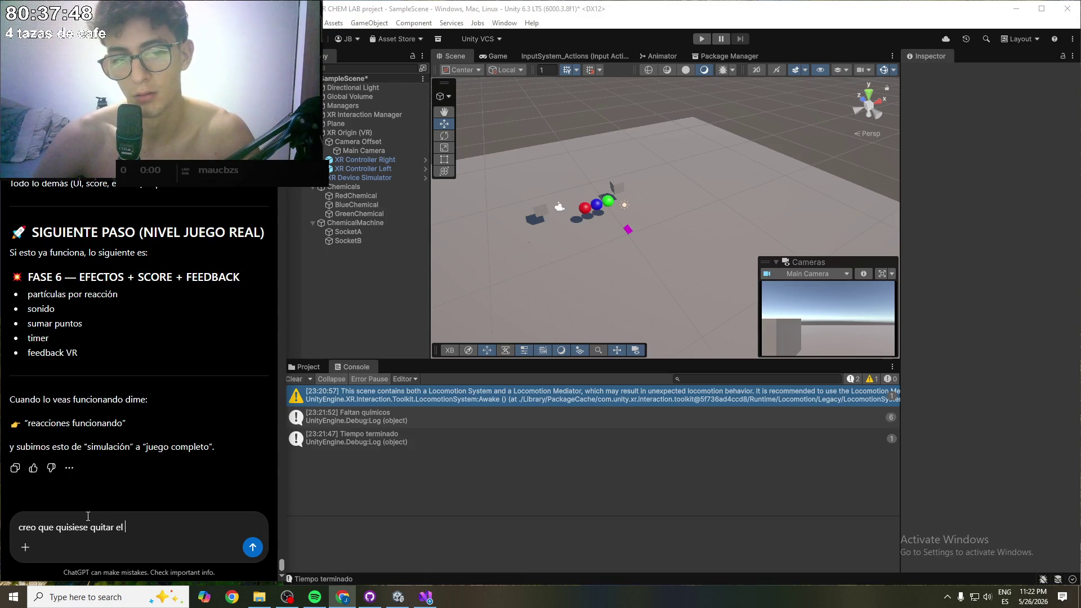
{"action": "type", "text": "estilo en el que estoy "}
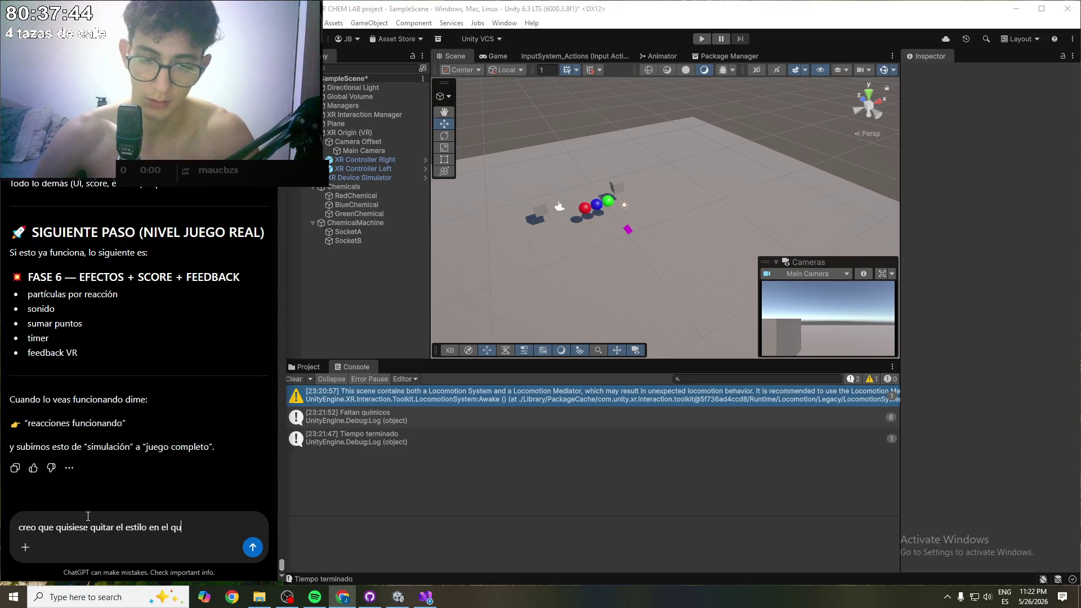
{"action": "type", "text": "agarra"}
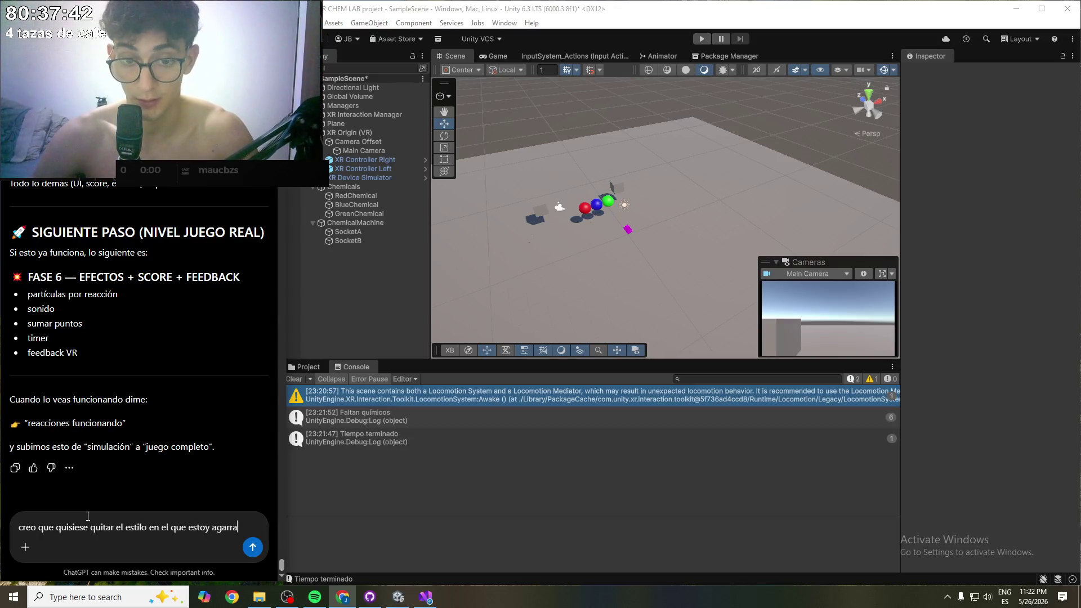
{"action": "type", "text": "ndo los qu"}
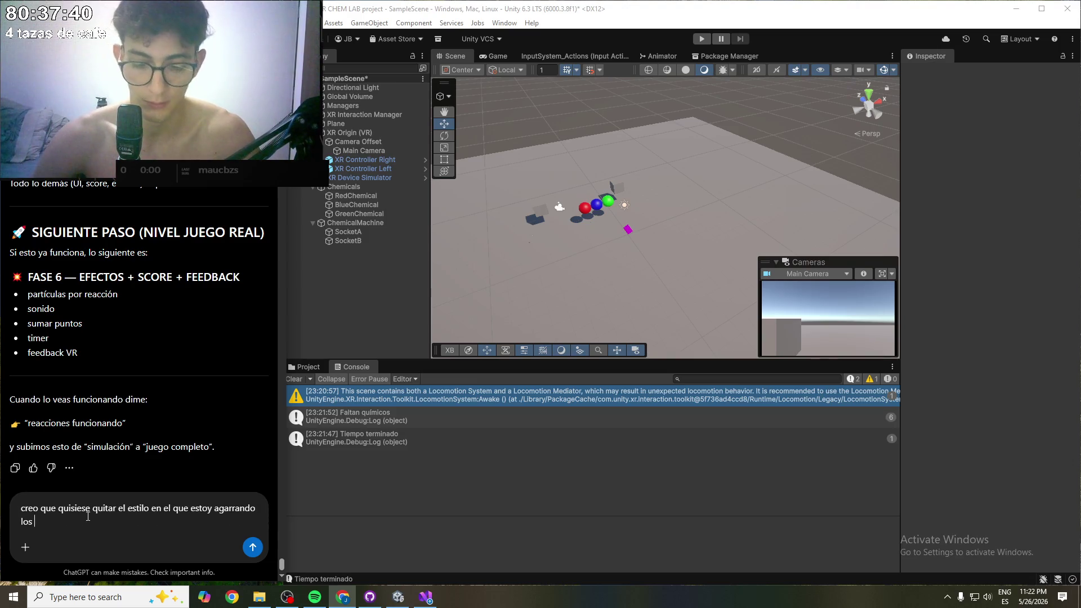
{"action": "type", "text": "imi"}
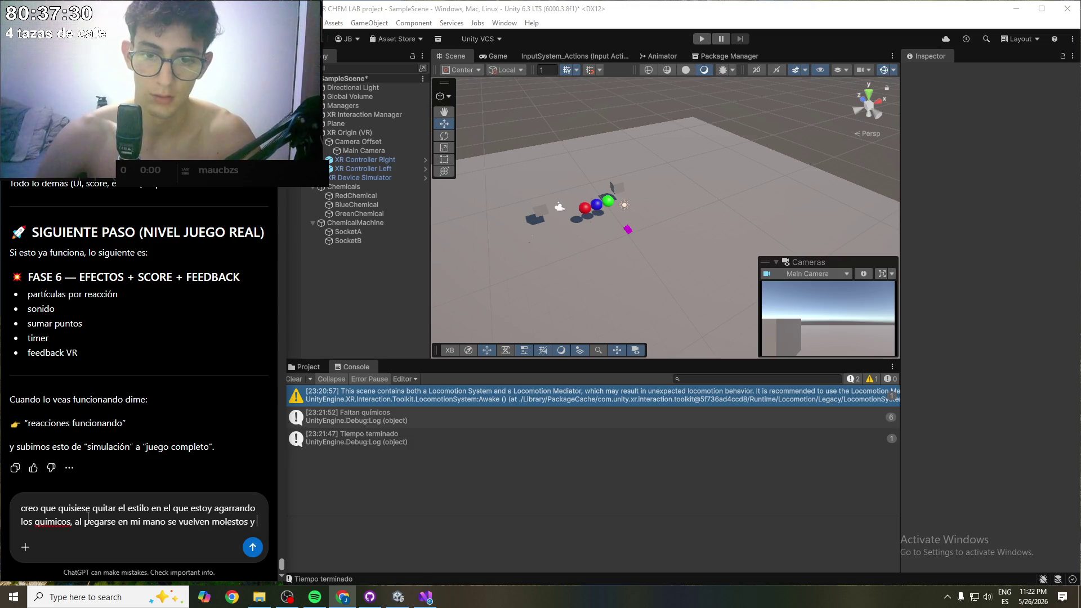
{"action": "type", "text": "y no logro co"}
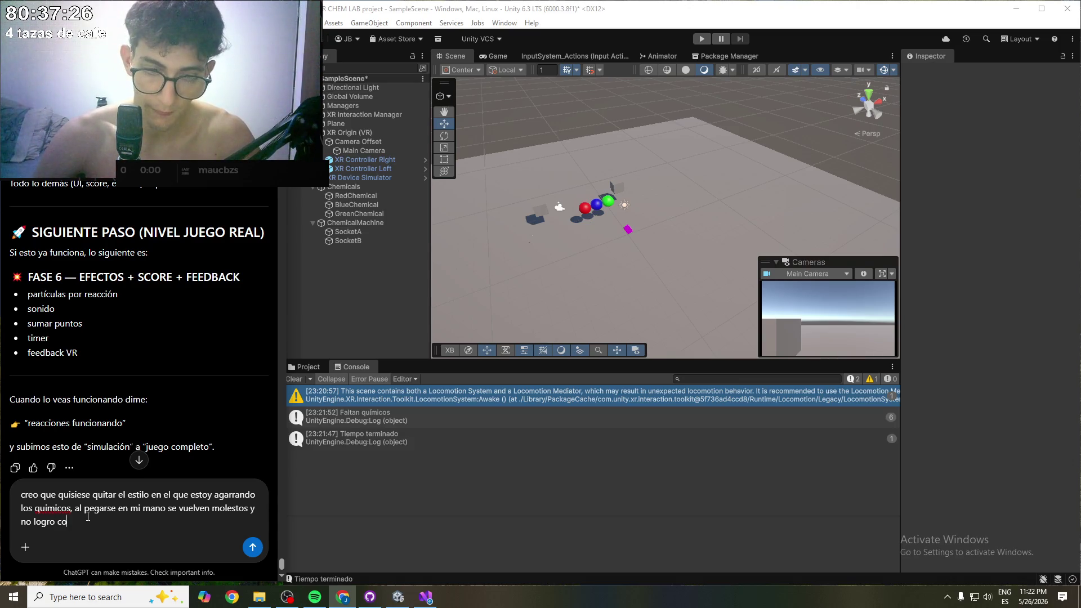
{"action": "type", "text": "locarlos comodamente en el socket, "}
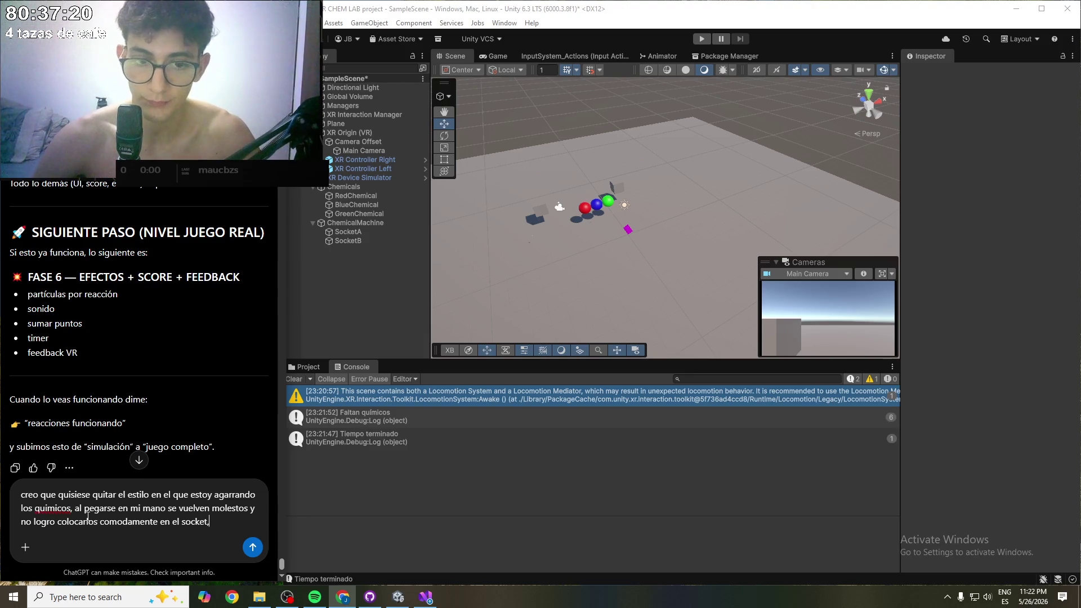
{"action": "type", "text": "puedo "}
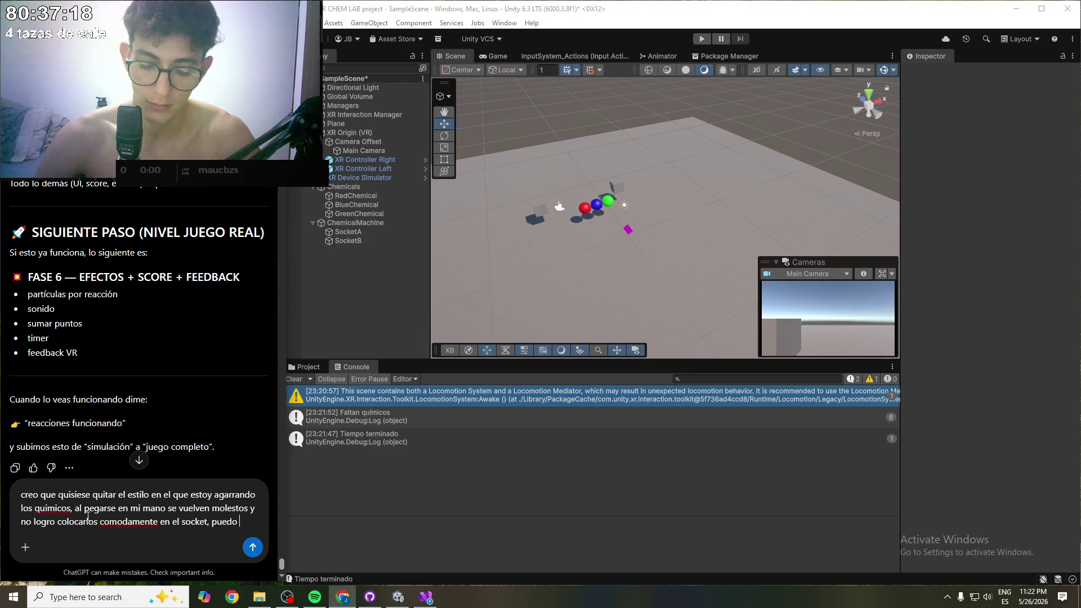
{"action": "type", "text": "cambiar el Grab a un tipo f"}
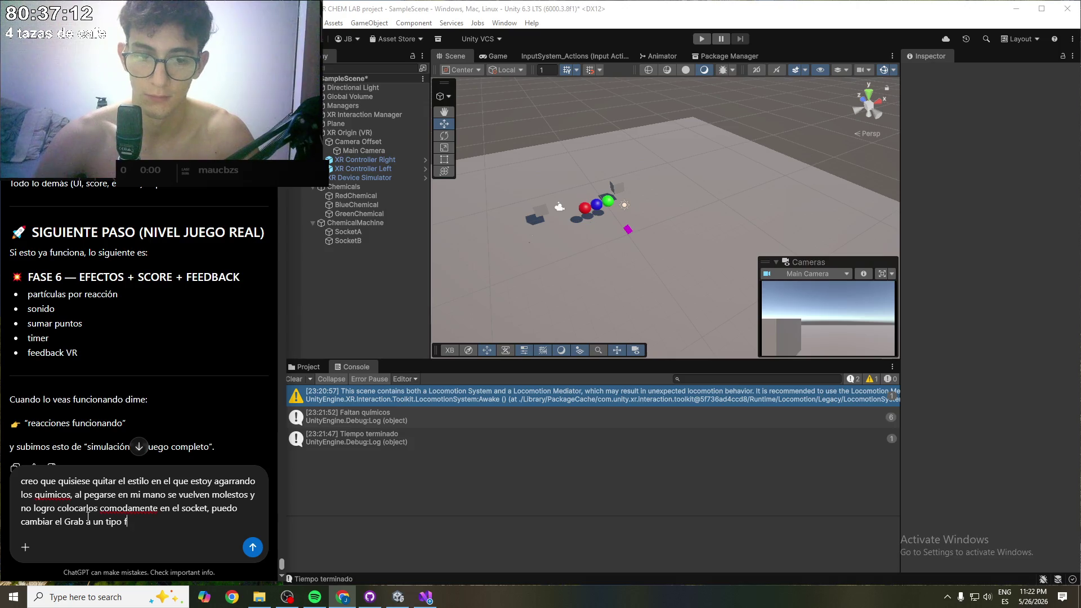
{"action": "type", "text": "lotant"}
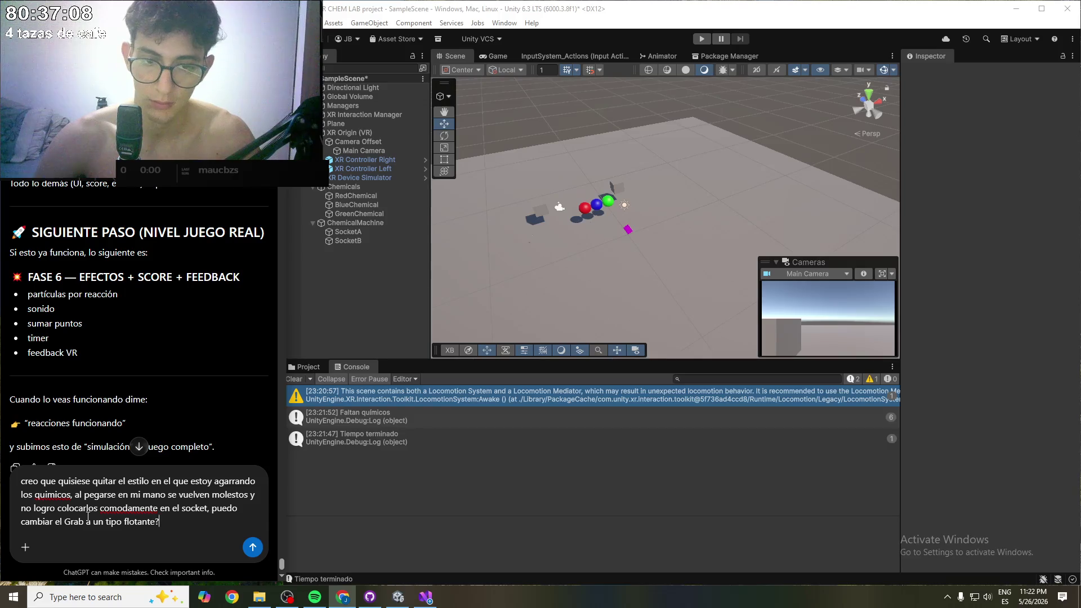
{"action": "type", "text": " omo "}
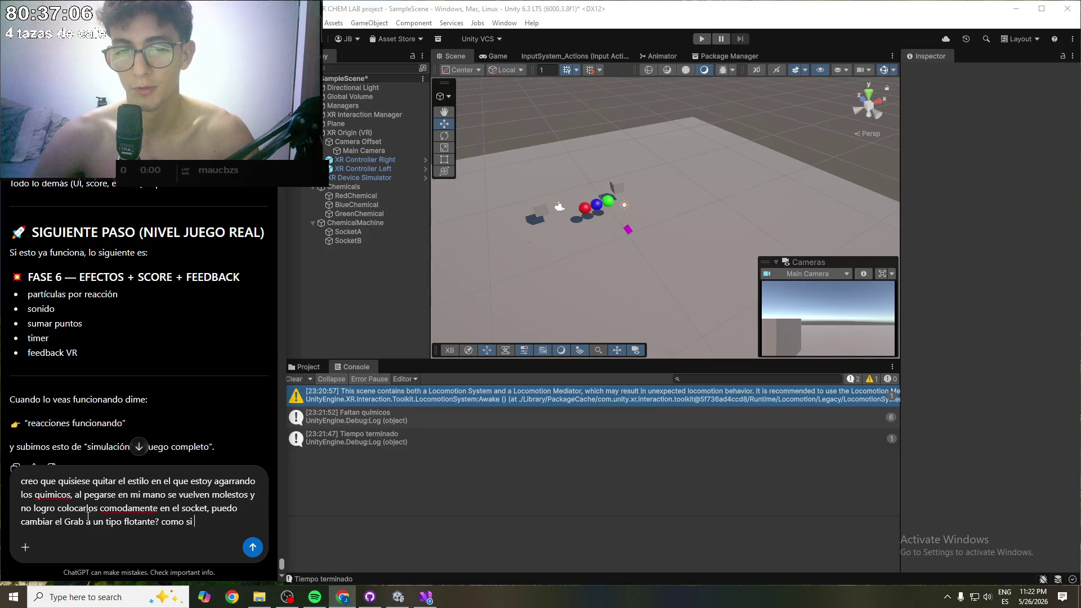
{"action": "type", "text": "rara"}
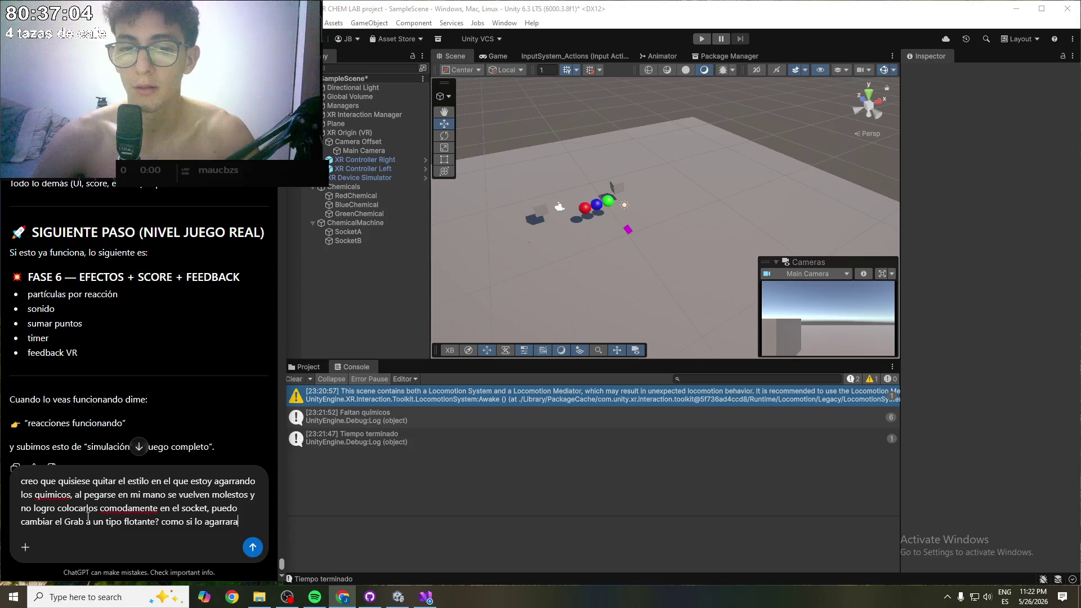
{"action": "type", "text": " y arras"}
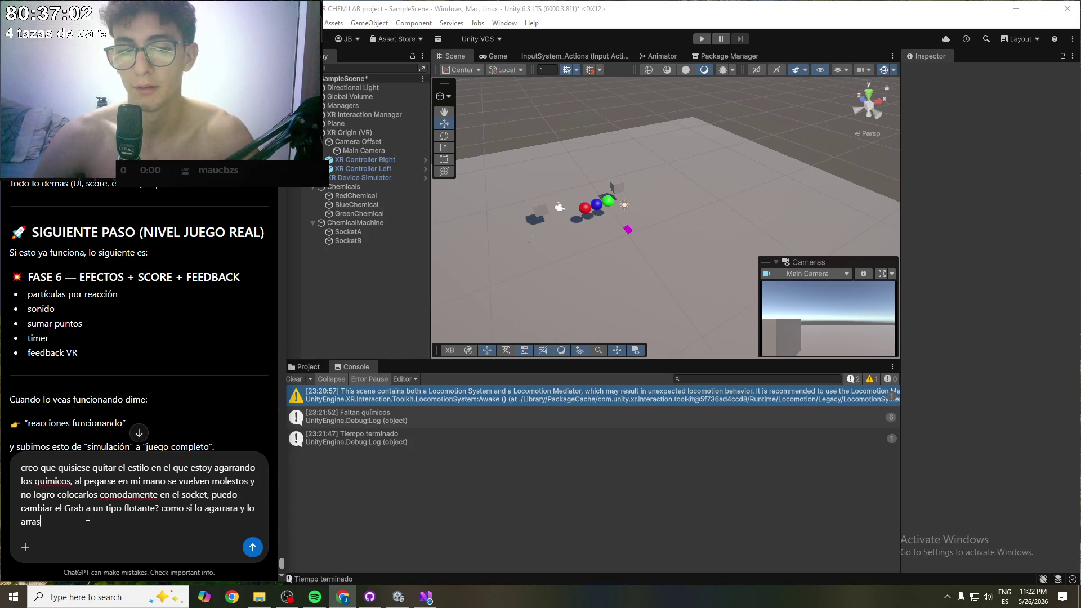
{"action": "type", "text": " ya"}
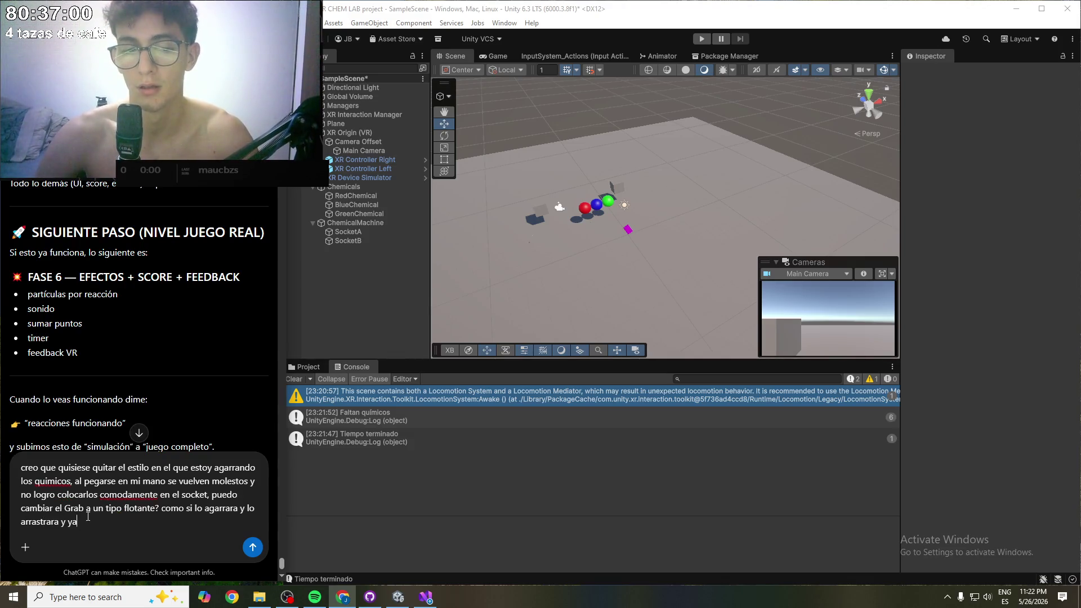
{"action": "left_click", "coordinate": [253, 546]}
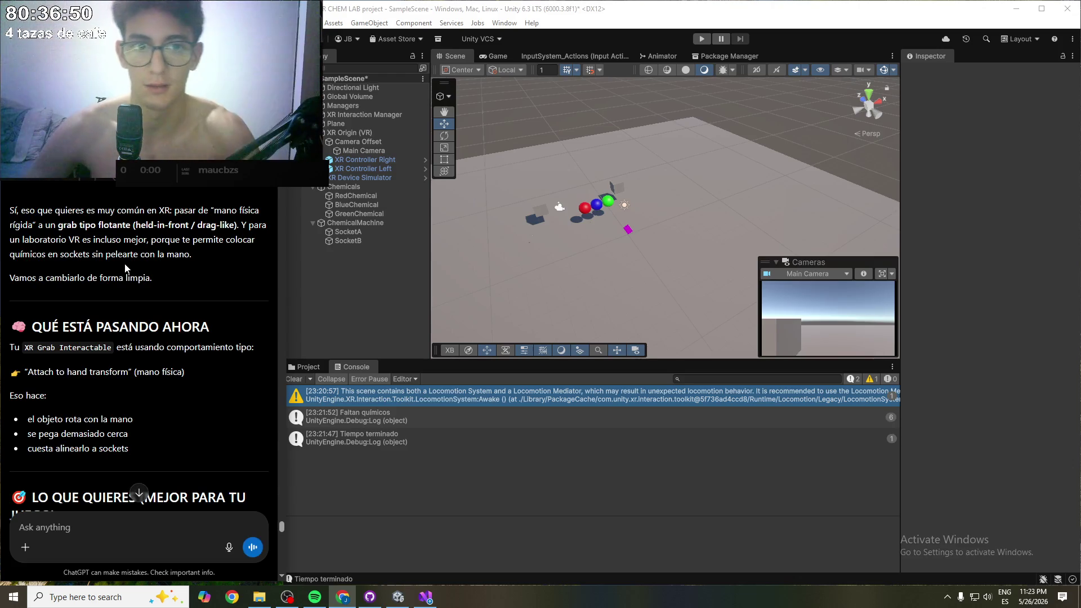
{"action": "left_click_drag", "start_coordinate": [39, 240], "coordinate": [133, 242]}
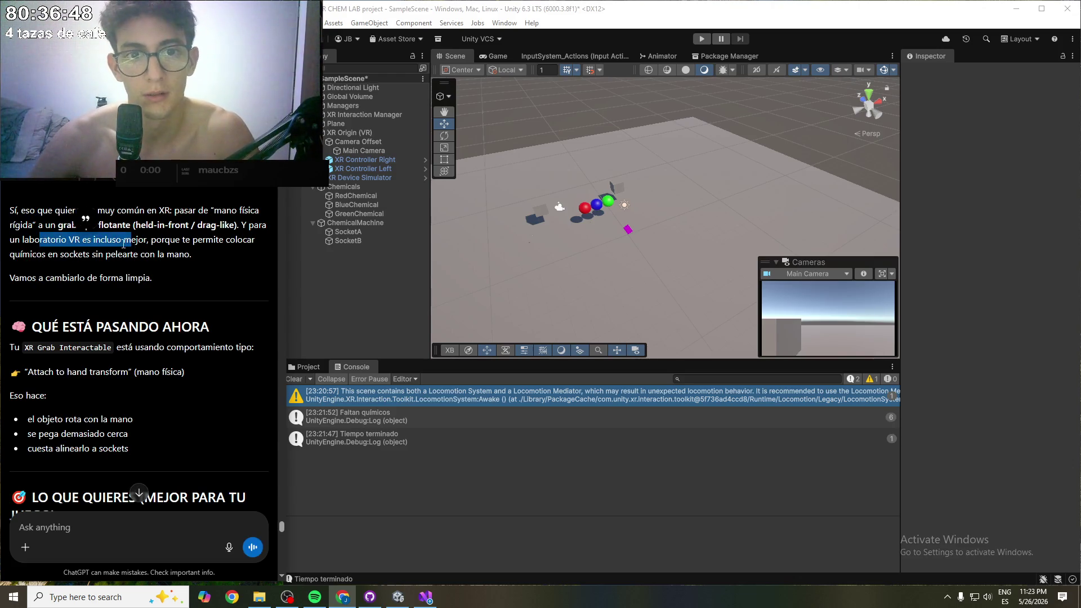
{"action": "left_click", "coordinate": [208, 258]}
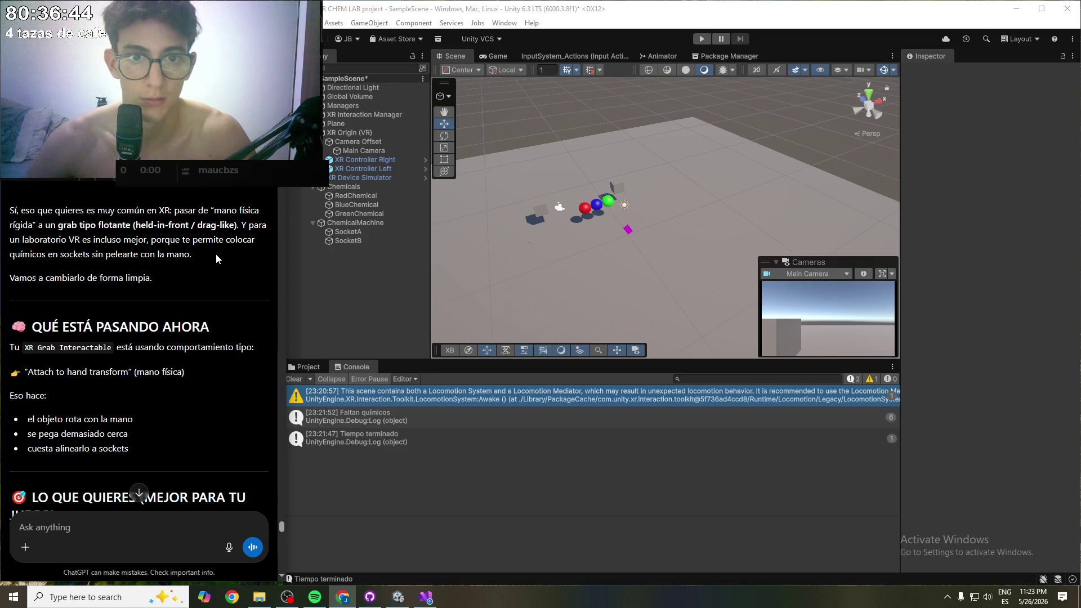
{"action": "left_click_drag", "start_coordinate": [57, 282], "coordinate": [139, 278]}
{"action": "left_click", "coordinate": [139, 278]}
{"action": "scroll", "coordinate": [138, 325], "scroll_direction": "down", "scroll_amount": 1}
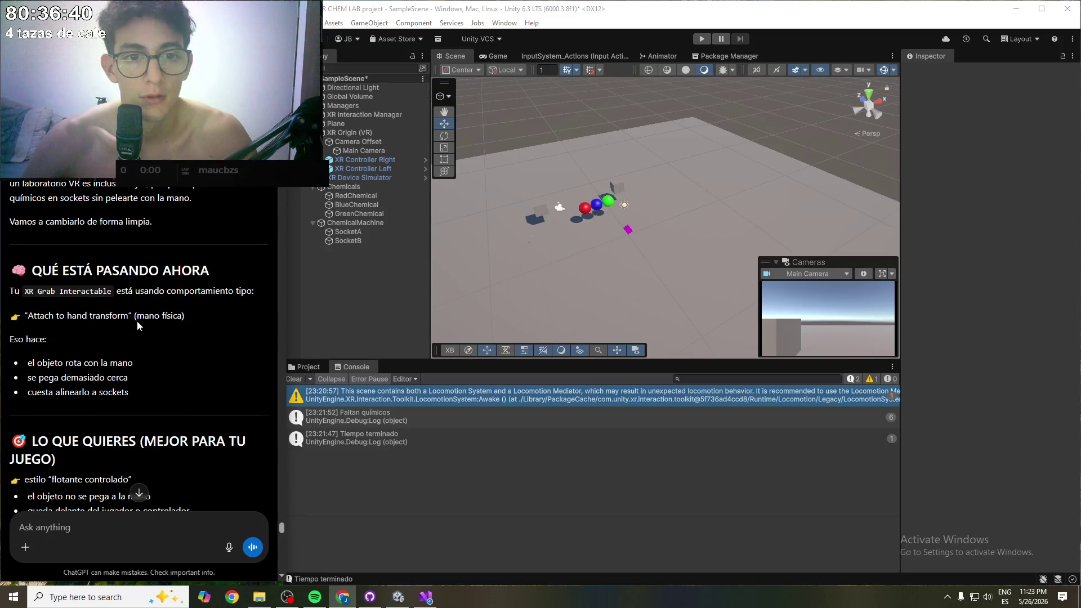
{"action": "scroll", "coordinate": [132, 293], "scroll_direction": "down", "scroll_amount": 1}
{"action": "left_click_drag", "start_coordinate": [122, 241], "coordinate": [226, 239]}
{"action": "left_click", "coordinate": [190, 263]}
{"action": "scroll", "coordinate": [193, 258], "scroll_direction": "down", "scroll_amount": 1}
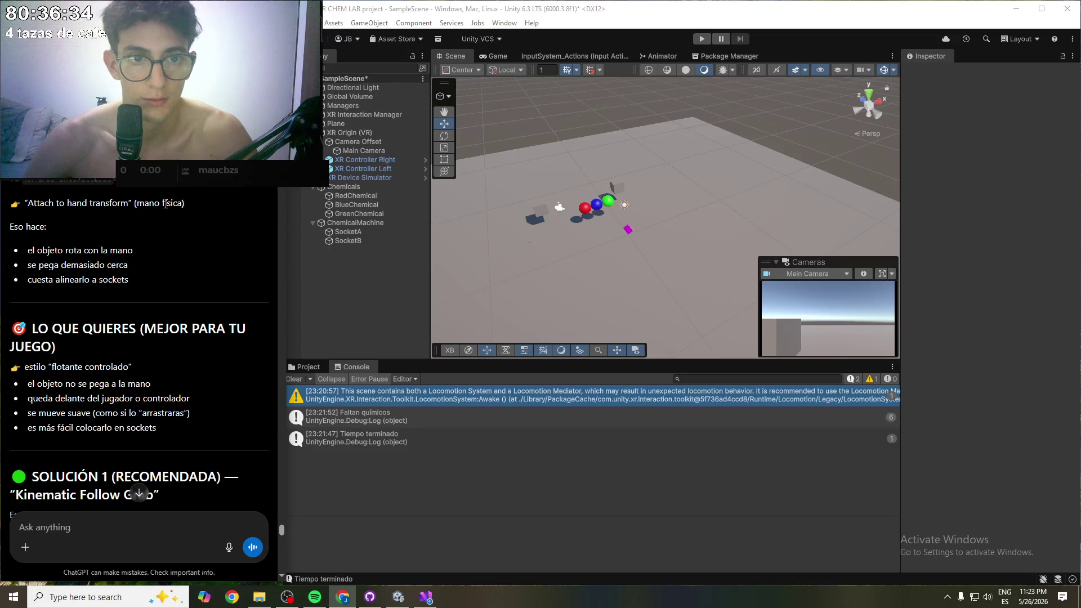
{"action": "scroll", "coordinate": [84, 223], "scroll_direction": "down", "scroll_amount": 1}
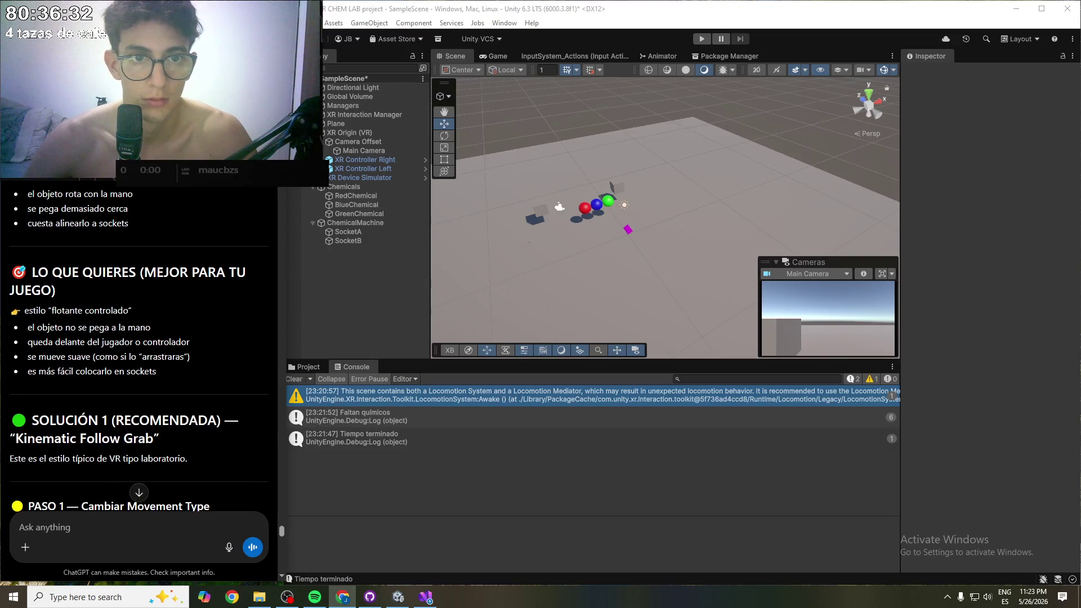
{"action": "scroll", "coordinate": [107, 187], "scroll_direction": "down", "scroll_amount": 1}
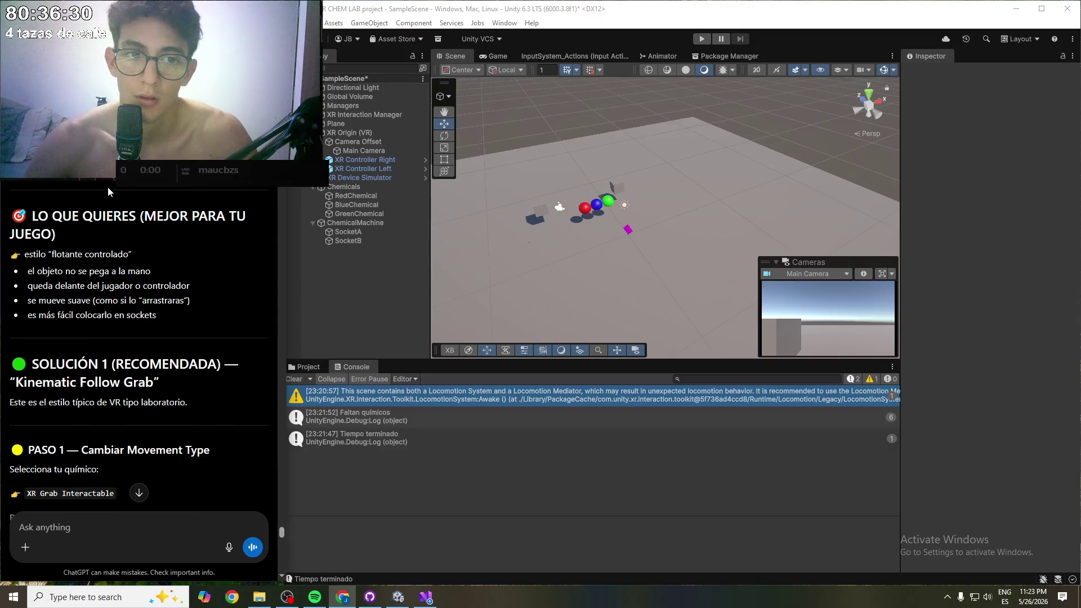
{"action": "scroll", "coordinate": [64, 269], "scroll_direction": "down", "scroll_amount": 2}
{"action": "left_click_drag", "start_coordinate": [41, 273], "coordinate": [168, 275]}
{"action": "left_click", "coordinate": [112, 274]}
{"action": "scroll", "coordinate": [110, 273], "scroll_direction": "down", "scroll_amount": 1}
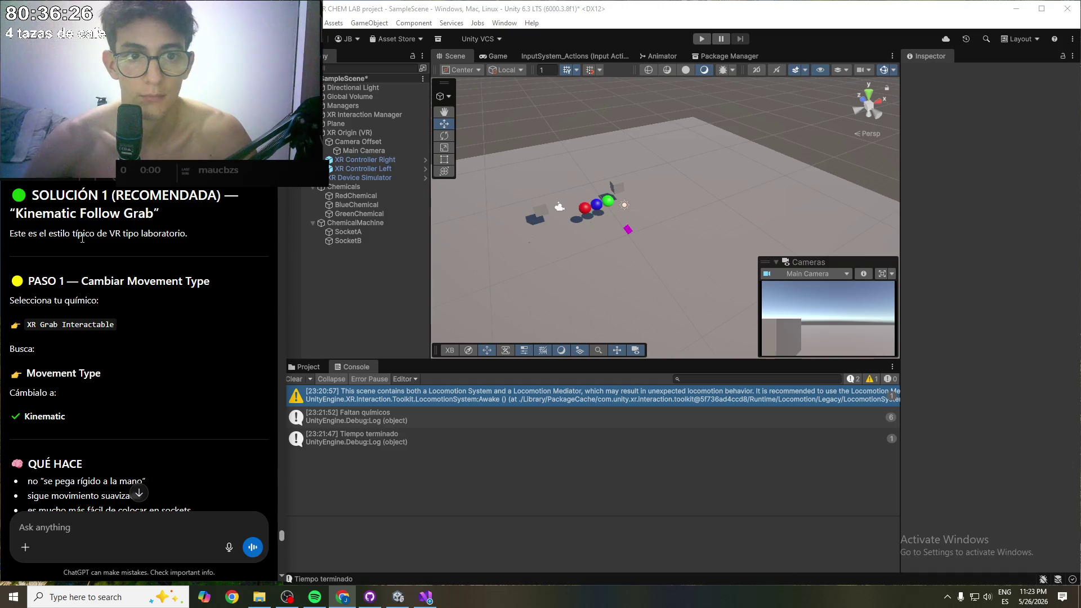
{"action": "scroll", "coordinate": [79, 247], "scroll_direction": "down", "scroll_amount": 1}
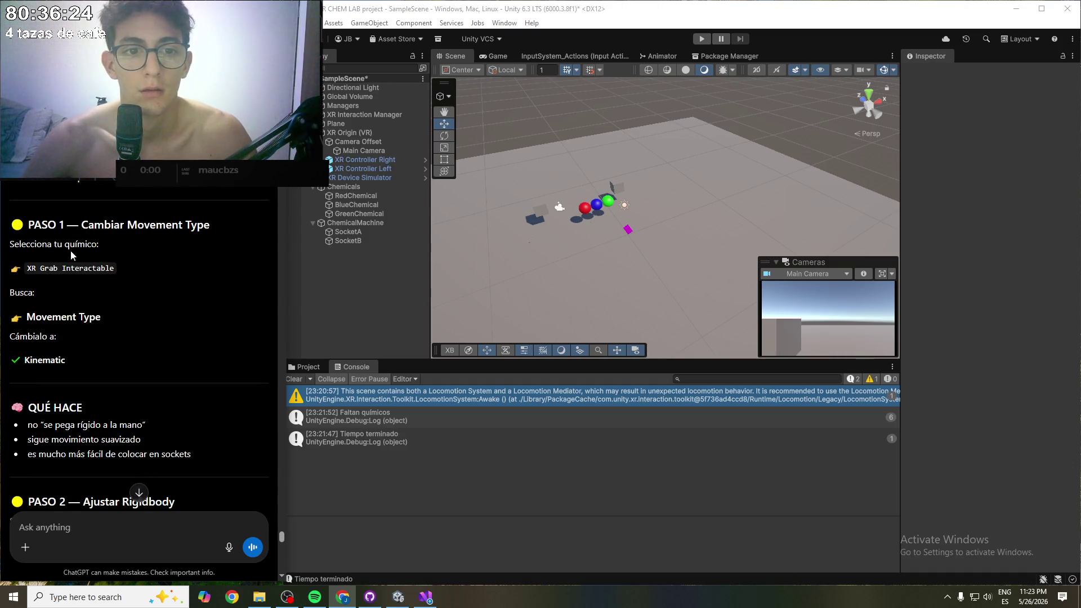
{"action": "scroll", "coordinate": [69, 266], "scroll_direction": "down", "scroll_amount": 1}
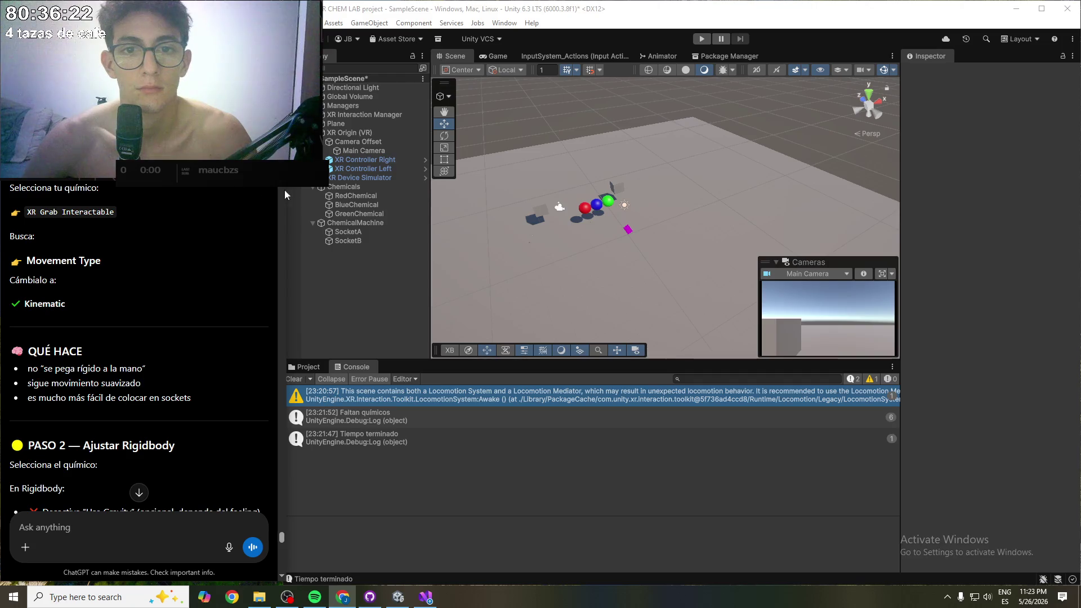
{"action": "left_click", "coordinate": [360, 196]}
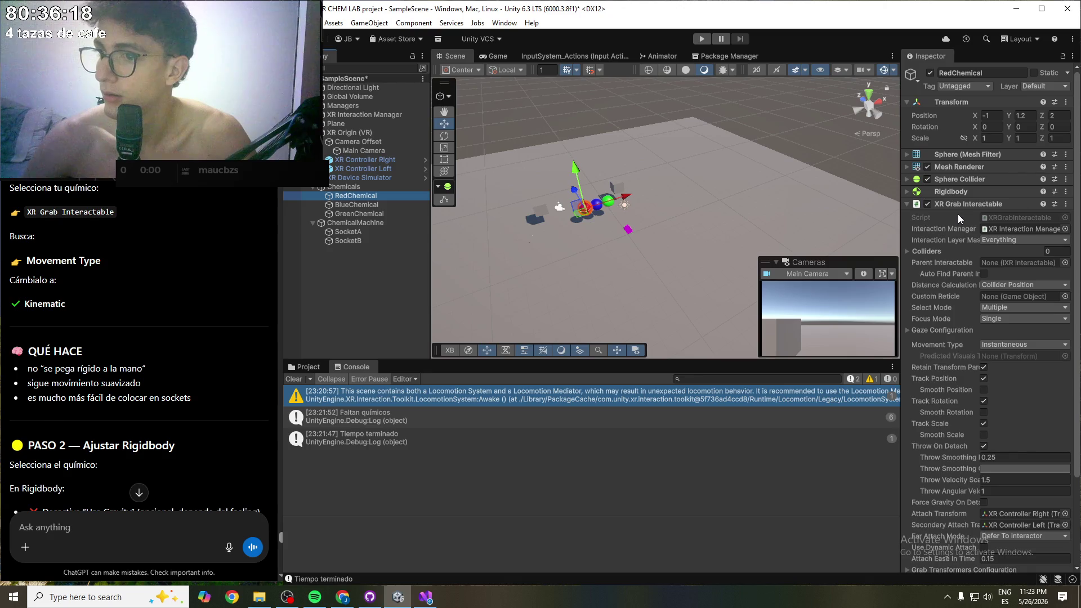
- Keep Focus Mode at Single and set RedChemical's Movement Type to Kinematic
{"action": "left_click", "coordinate": [1006, 318]}
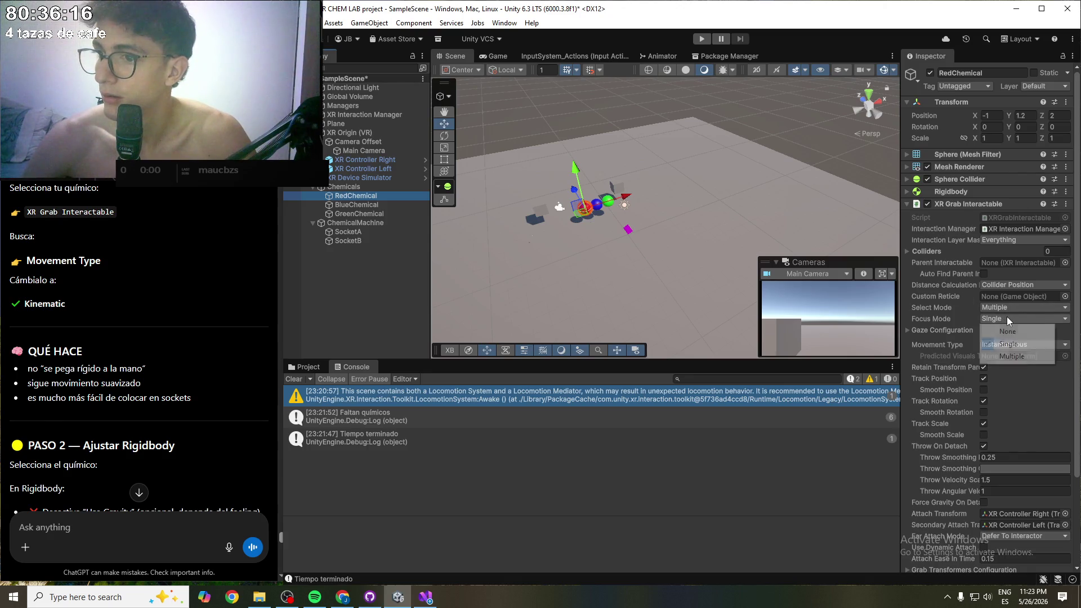
{"action": "left_click", "coordinate": [965, 320]}
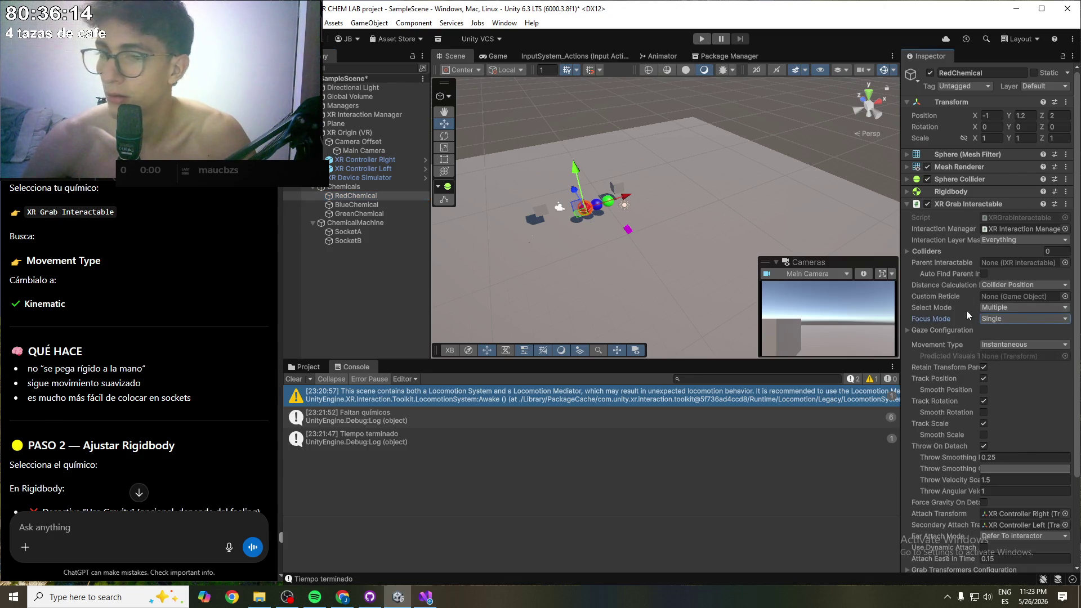
{"action": "mouse_move", "coordinate": [976, 309]}
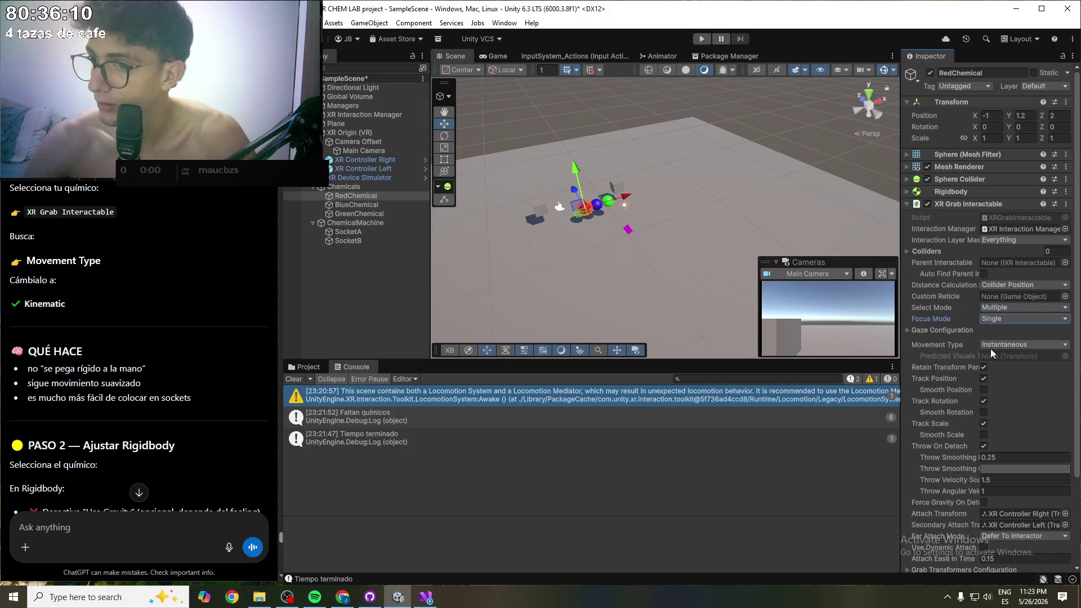
{"action": "left_click", "coordinate": [1010, 345]}
{"action": "left_click", "coordinate": [1019, 369]}
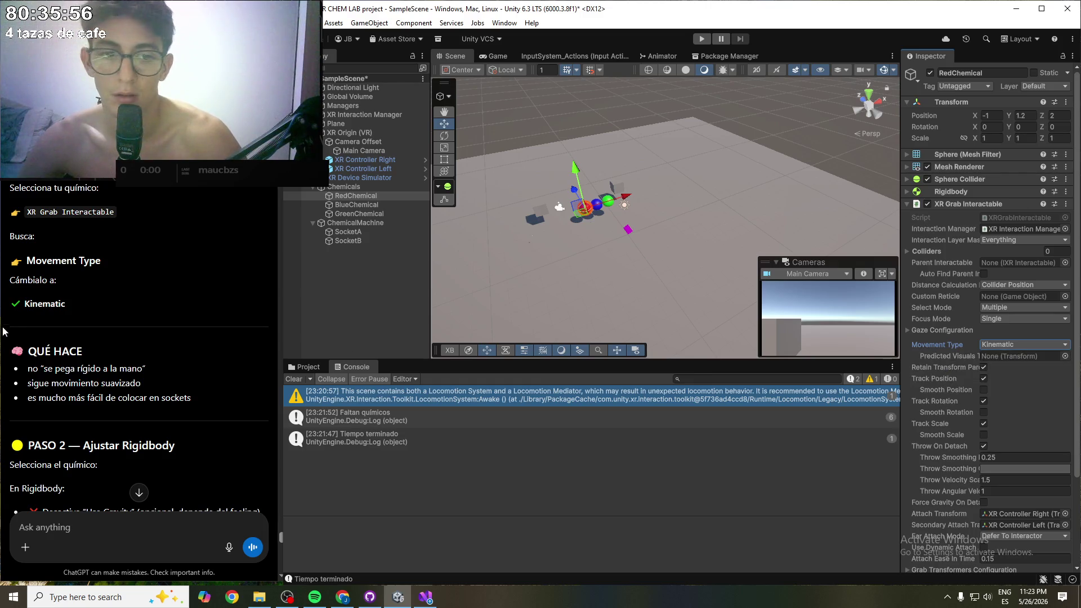
- Set BlueChemical and GreenChemical Movement Type to Kinematic and enter Play mode
{"action": "scroll", "coordinate": [118, 305], "scroll_direction": "down", "scroll_amount": 1}
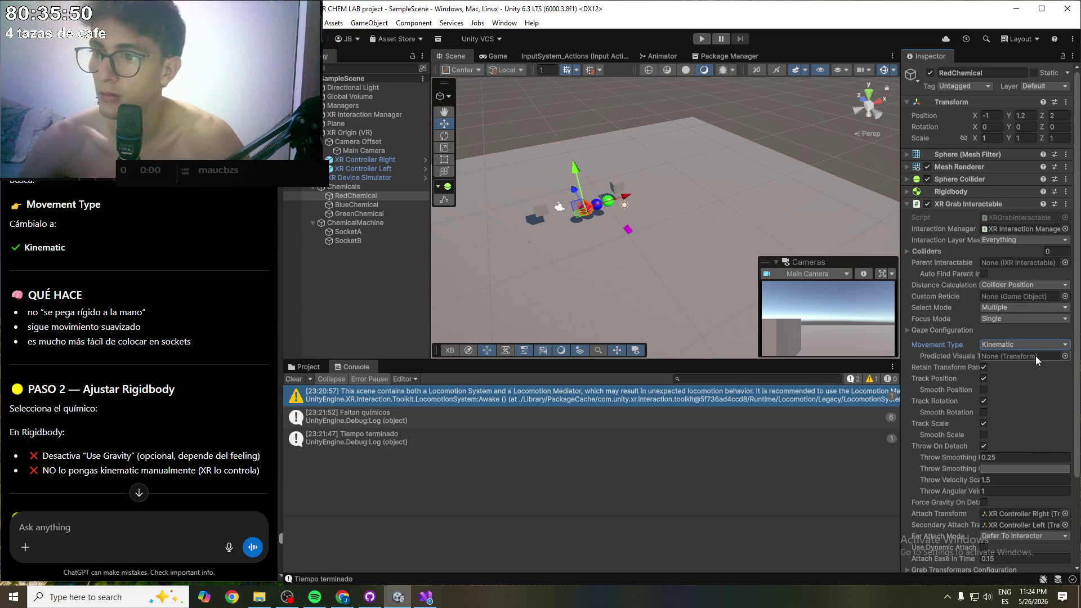
{"action": "left_click", "coordinate": [377, 205]}
{"action": "left_click", "coordinate": [1020, 344]}
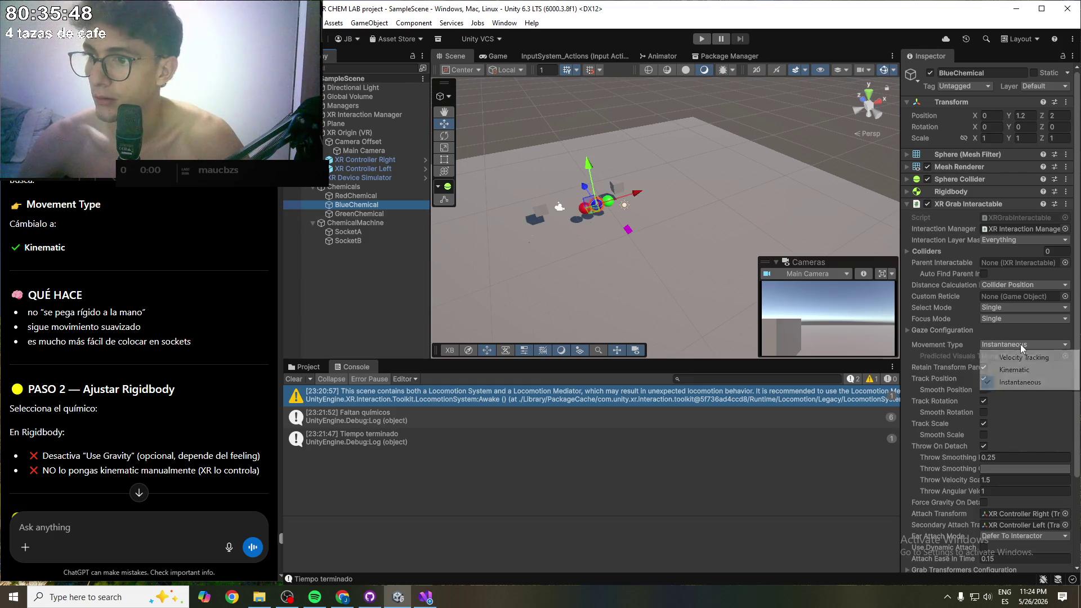
{"action": "left_click", "coordinate": [1023, 370]}
{"action": "left_click", "coordinate": [360, 214]}
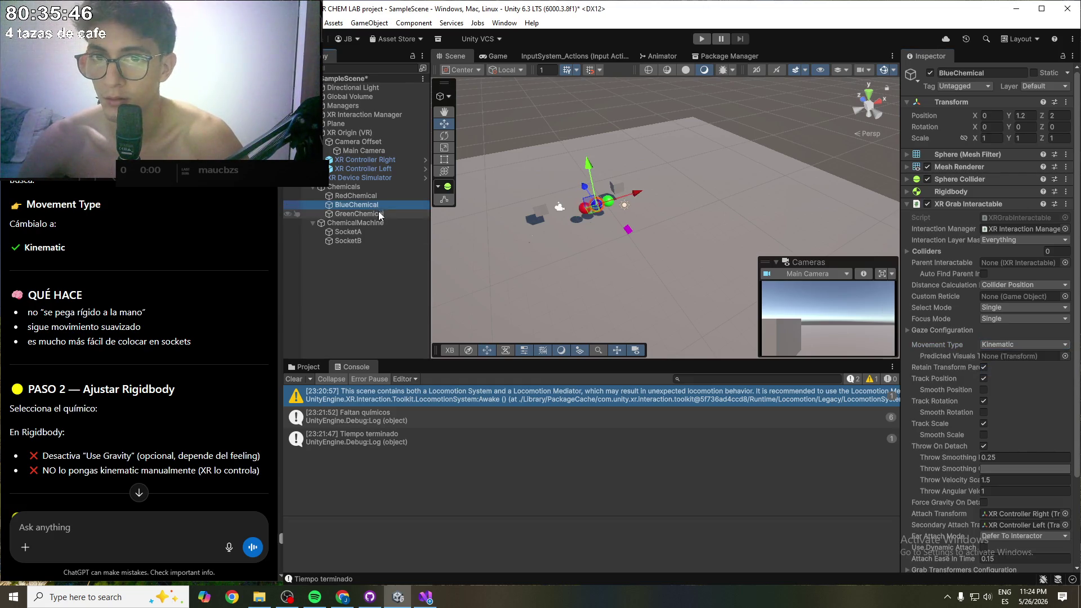
{"action": "left_click", "coordinate": [1045, 345]}
{"action": "left_click", "coordinate": [1021, 372]}
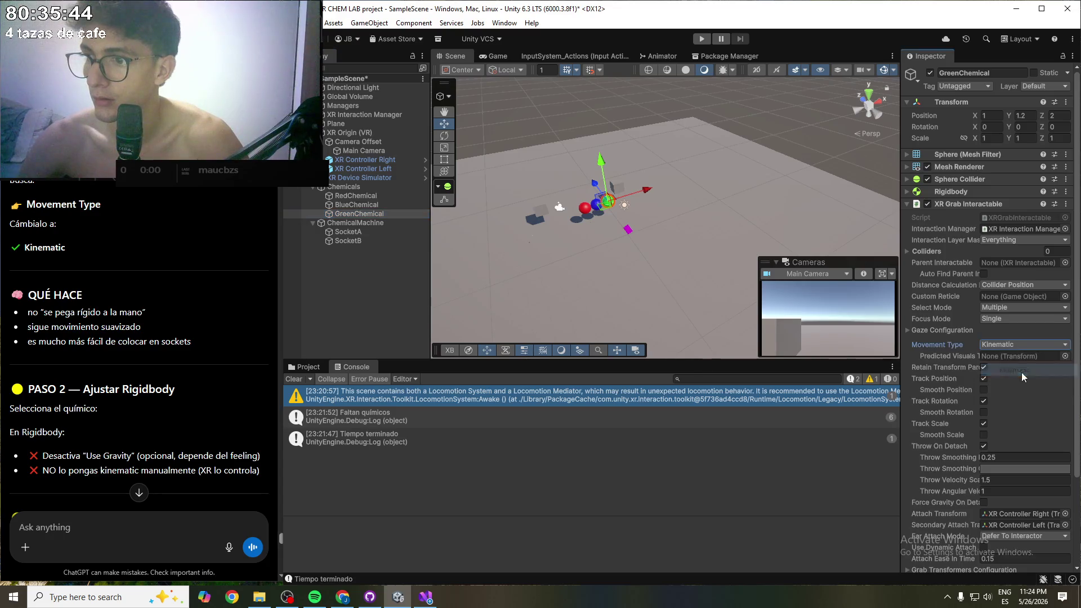
{"action": "left_click", "coordinate": [701, 39]}
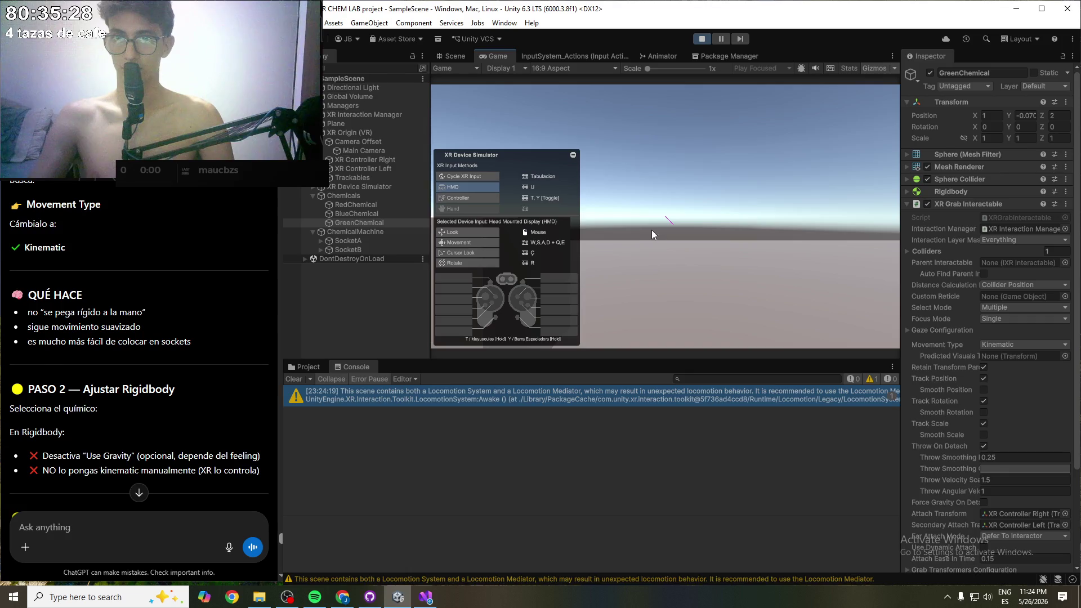
- Look at the spheres and try grabbing the red one with the left controller, then stop playing
{"action": "mouse_move", "coordinate": [652, 233]}
{"action": "left_mouse_down"}
{"action": "mouse_move", "coordinate": [783, 261]}
{"action": "mouse_move", "coordinate": [847, 306]}
{"action": "left_mouse_up"}
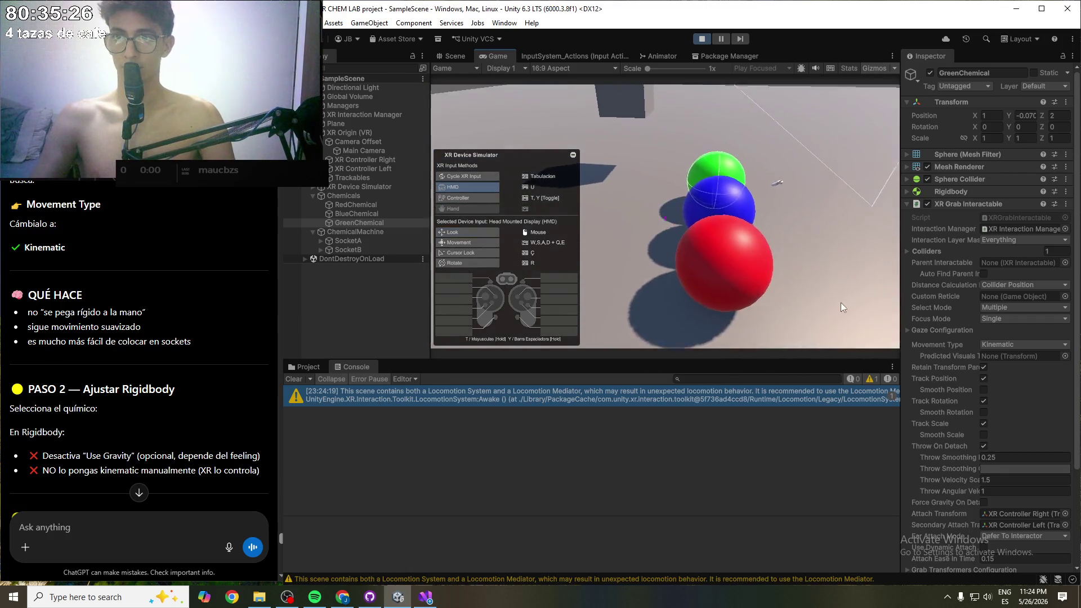
{"action": "key", "text": "s"}
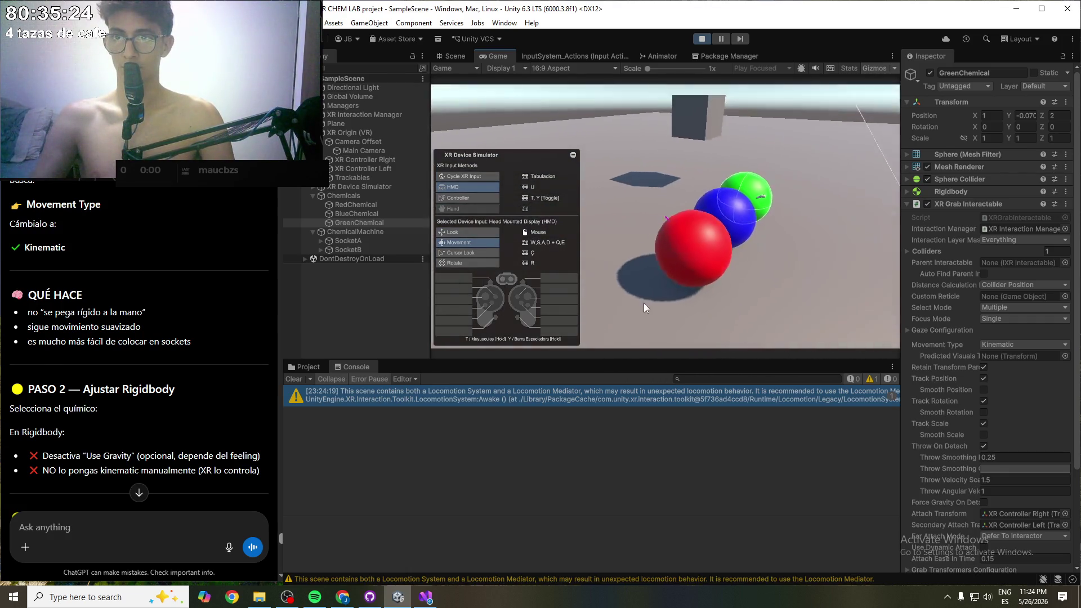
{"action": "mouse_move", "coordinate": [668, 309]}
{"action": "left_mouse_down"}
{"action": "mouse_move", "coordinate": [660, 288]}
{"action": "mouse_move", "coordinate": [681, 310]}
{"action": "mouse_move", "coordinate": [648, 245]}
{"action": "mouse_move", "coordinate": [657, 259]}
{"action": "mouse_move", "coordinate": [670, 222]}
{"action": "mouse_move", "coordinate": [576, 184]}
{"action": "left_mouse_up"}
{"action": "key", "text": "t"}
{"action": "left_click", "coordinate": [666, 293]}
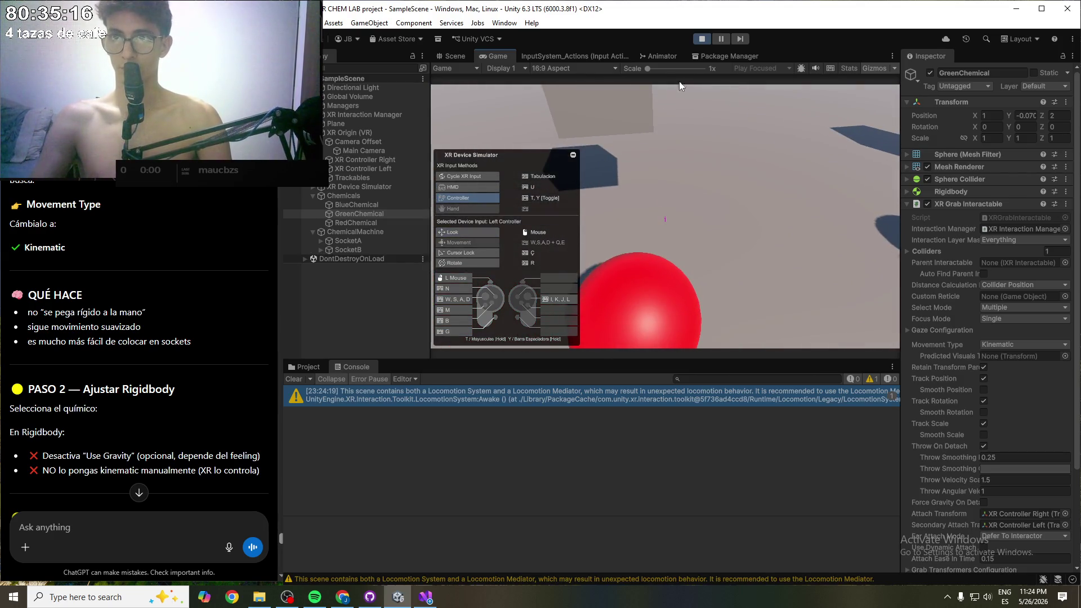
{"action": "left_click", "coordinate": [699, 39]}
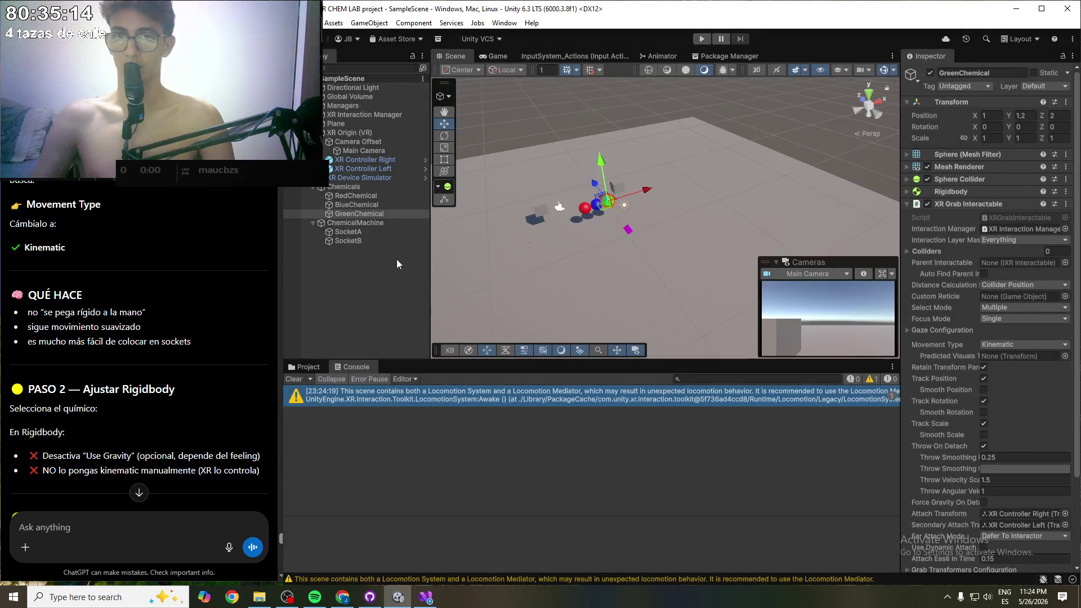
- Clear RedChemical's Attach Transform and Secondary Attach Transform to None
{"action": "left_click", "coordinate": [374, 168]}
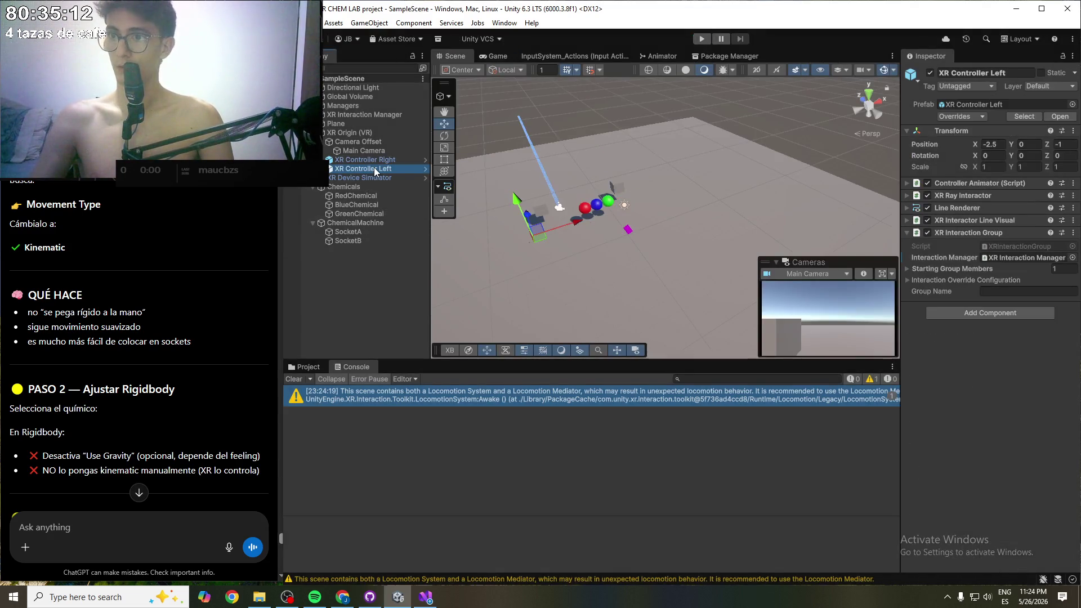
{"action": "left_click", "coordinate": [383, 205]}
{"action": "left_click", "coordinate": [385, 195]}
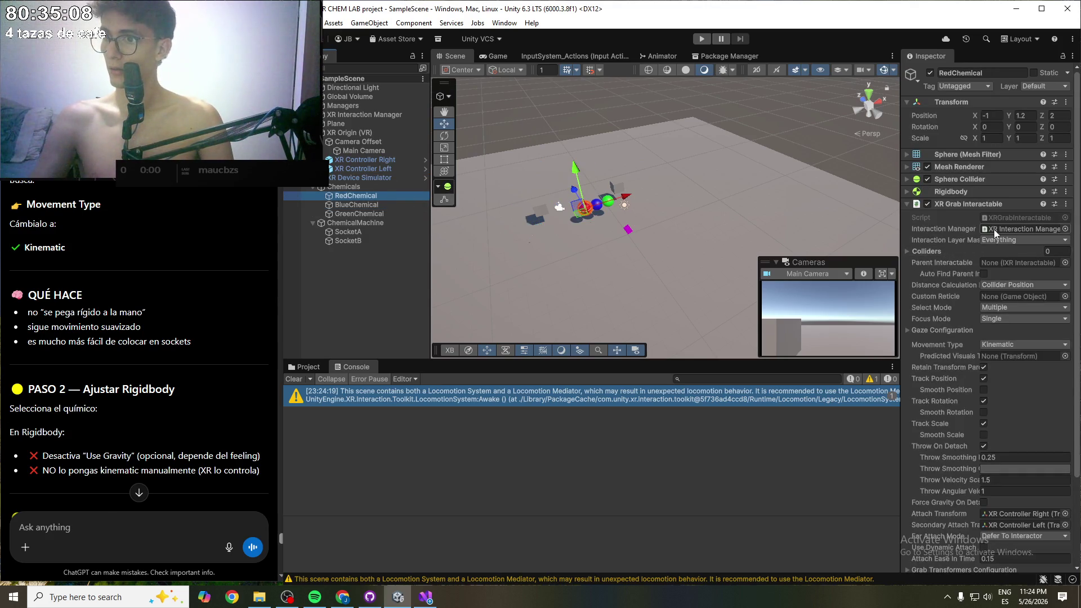
{"action": "scroll", "coordinate": [951, 337], "scroll_direction": "down", "scroll_amount": 1}
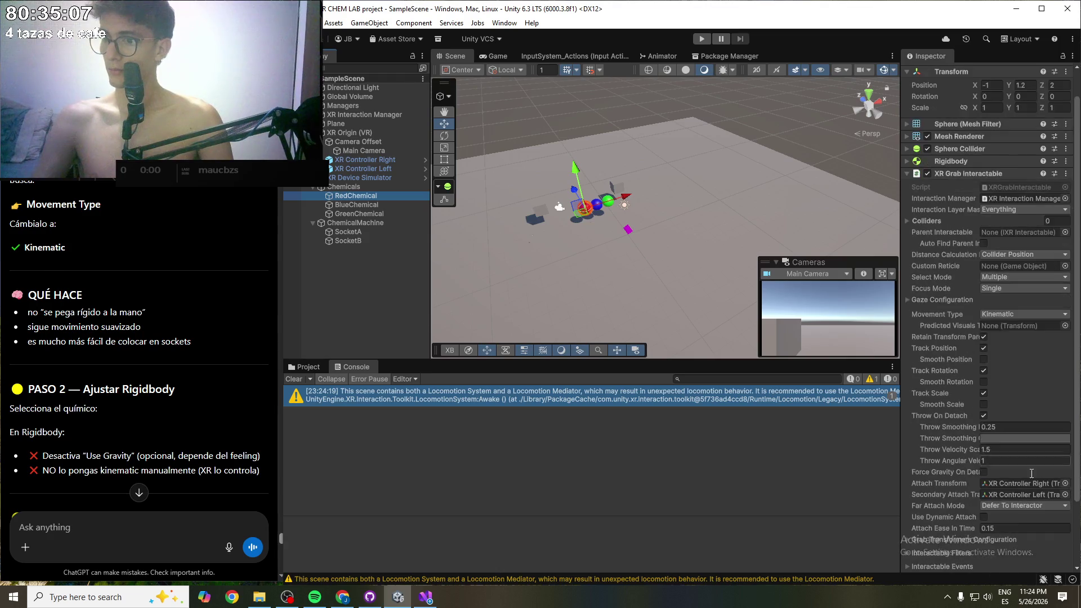
{"action": "left_click", "coordinate": [1065, 483]}
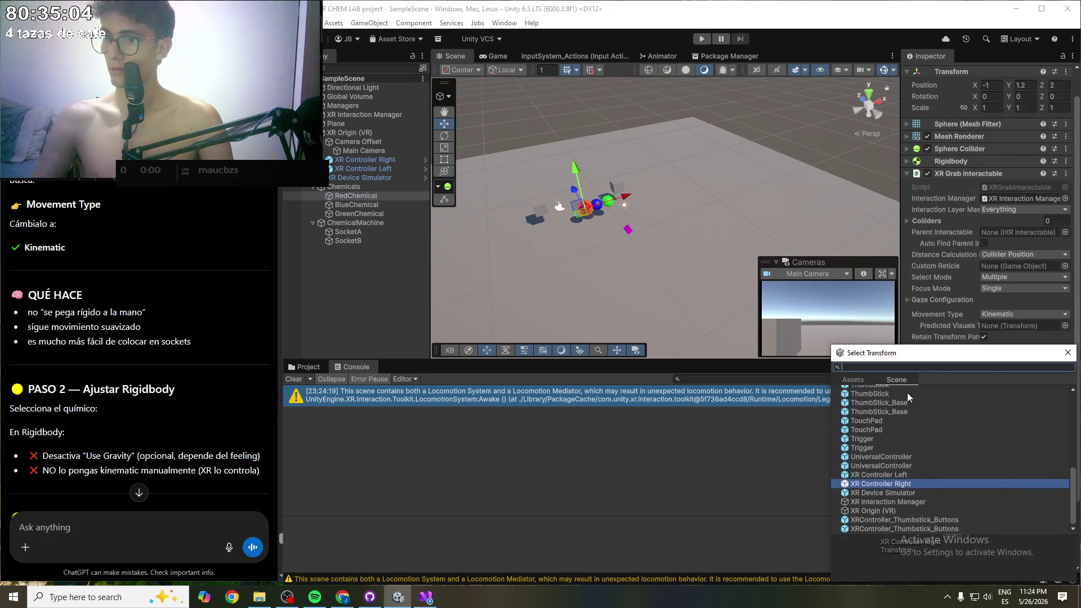
{"action": "scroll", "coordinate": [915, 416], "scroll_direction": "up", "scroll_amount": 10}
{"action": "left_click", "coordinate": [874, 390]}
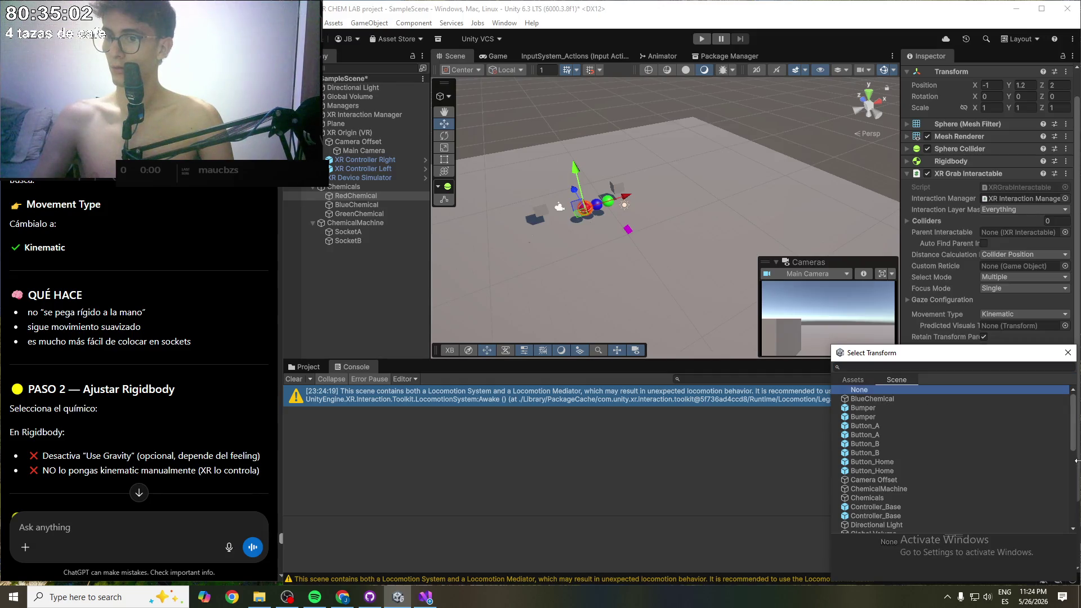
{"action": "double_click", "coordinate": [1049, 391]}
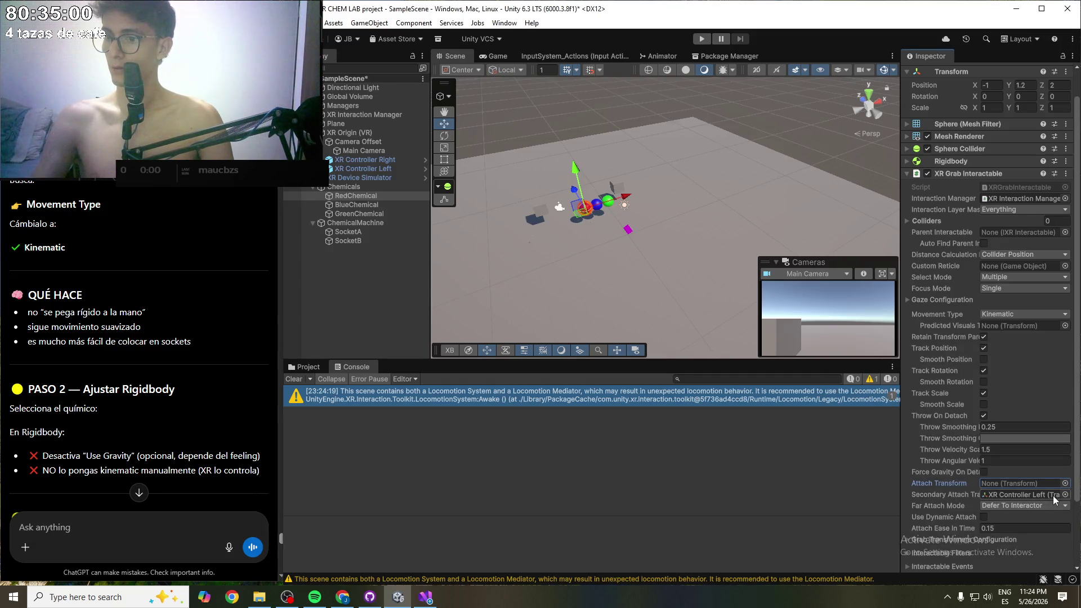
{"action": "left_click", "coordinate": [1065, 495]}
{"action": "scroll", "coordinate": [916, 408], "scroll_direction": "up", "scroll_amount": 10}
{"action": "left_click", "coordinate": [920, 390]}
{"action": "double_click", "coordinate": [920, 389]}
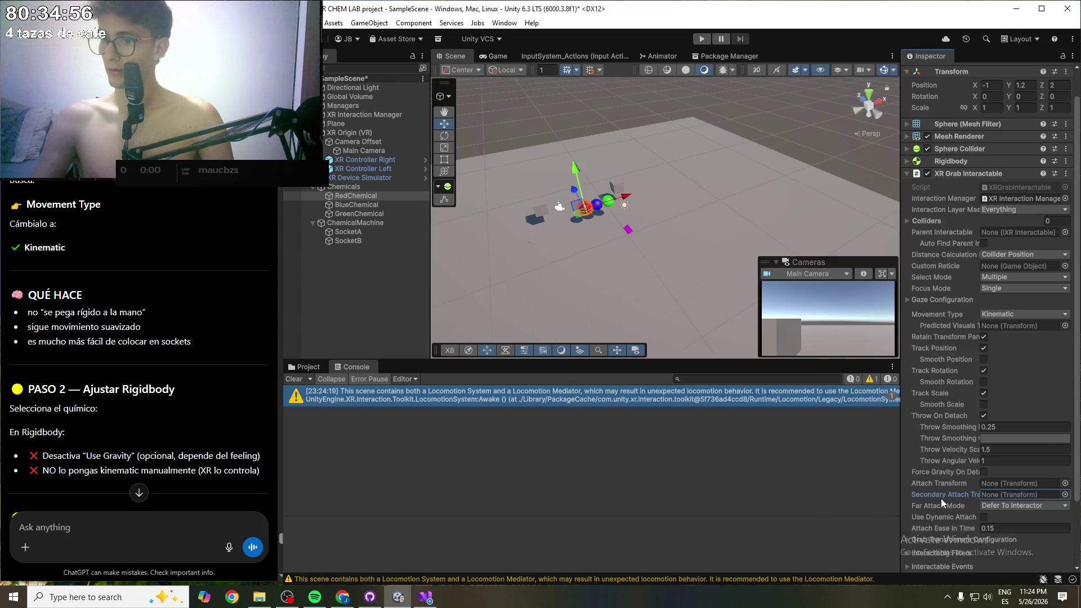
{"action": "left_click", "coordinate": [812, 478]}
- Set BlueChemical and GreenChemical's Attach and Secondary Attach Transforms to None, then enter Play mode
{"action": "left_click", "coordinate": [369, 206]}
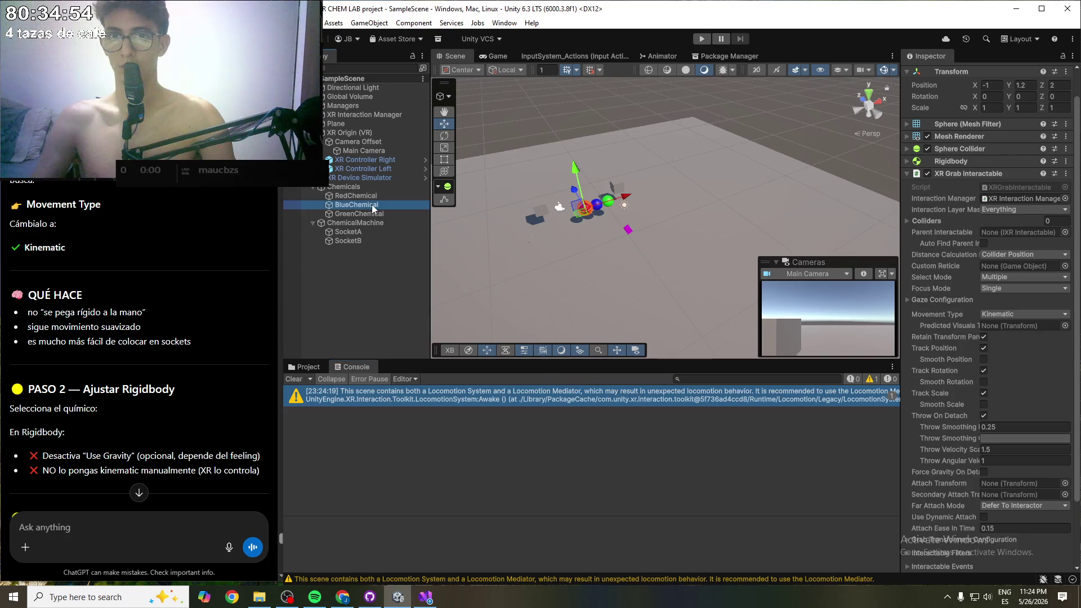
{"action": "left_click", "coordinate": [338, 214], "text": "ctrl"}
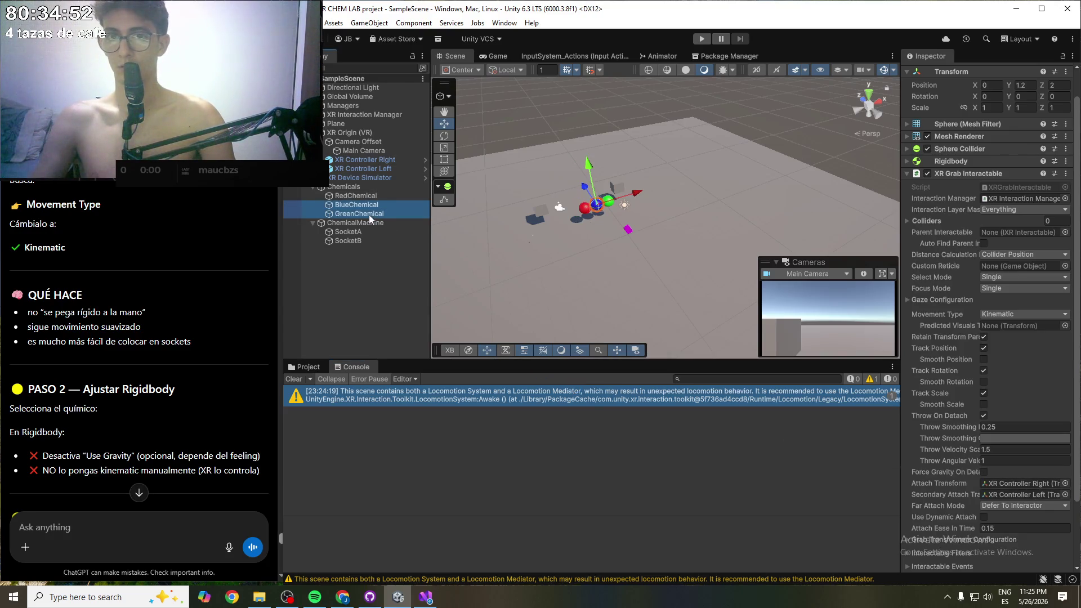
{"action": "left_click", "coordinate": [1065, 494]}
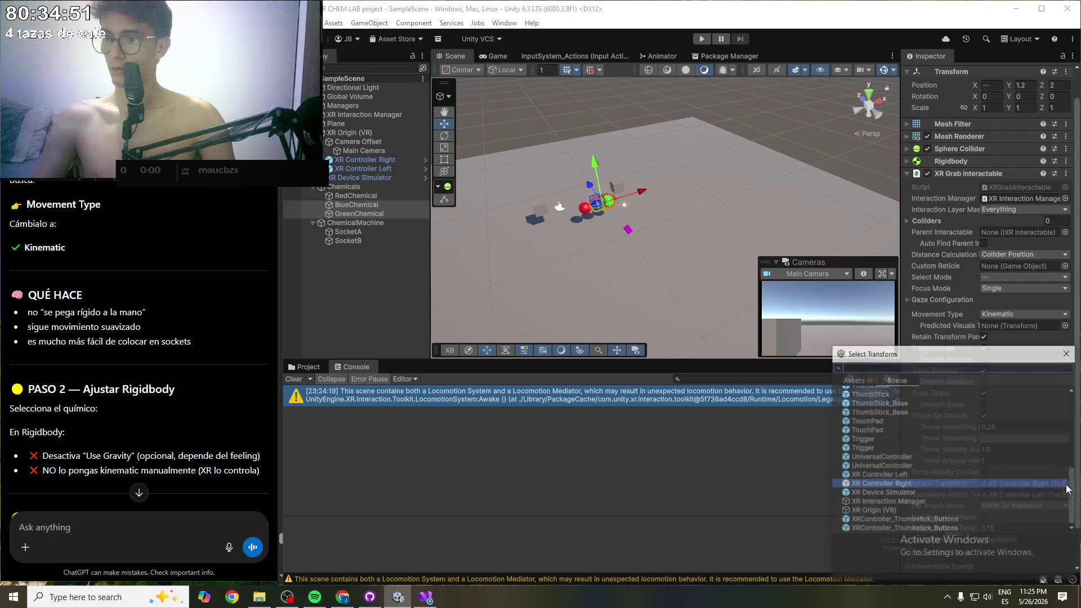
{"action": "double_click", "coordinate": [896, 392]}
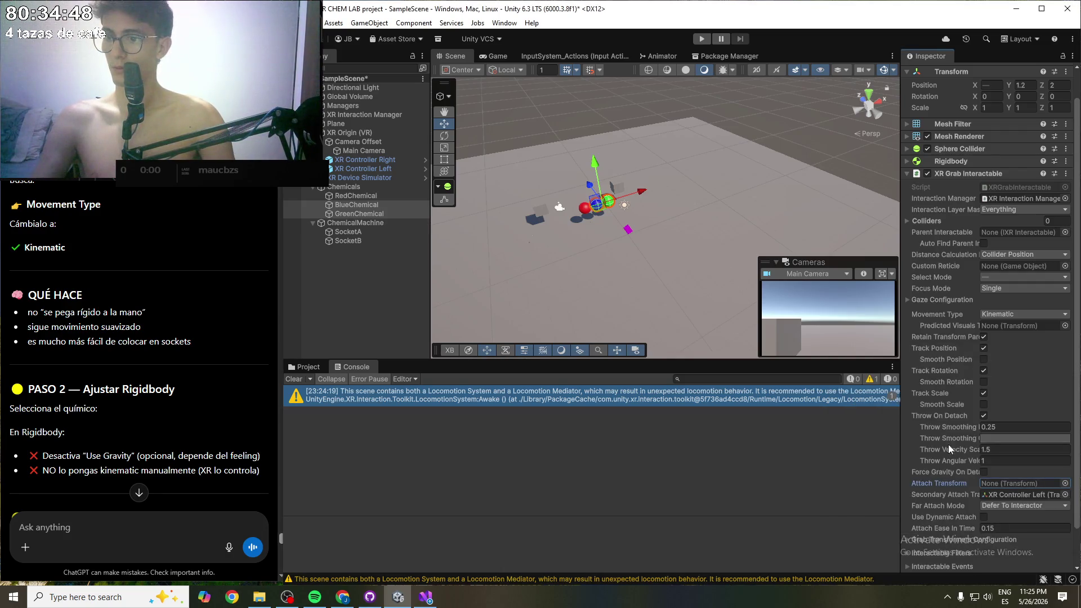
{"action": "left_click", "coordinate": [1065, 494]}
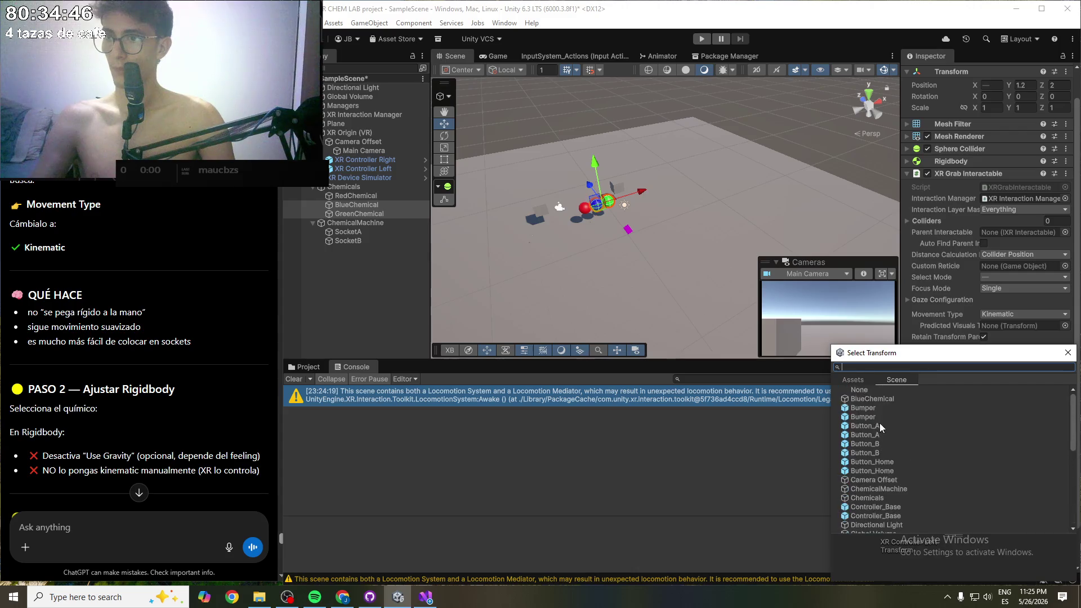
{"action": "double_click", "coordinate": [866, 389]}
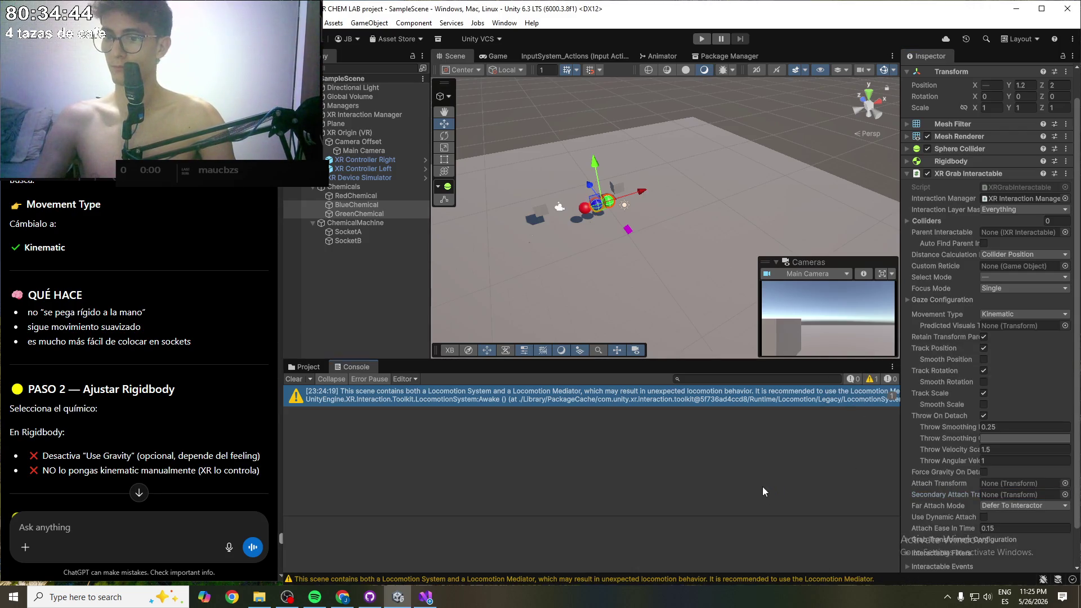
{"action": "left_click", "coordinate": [701, 40]}
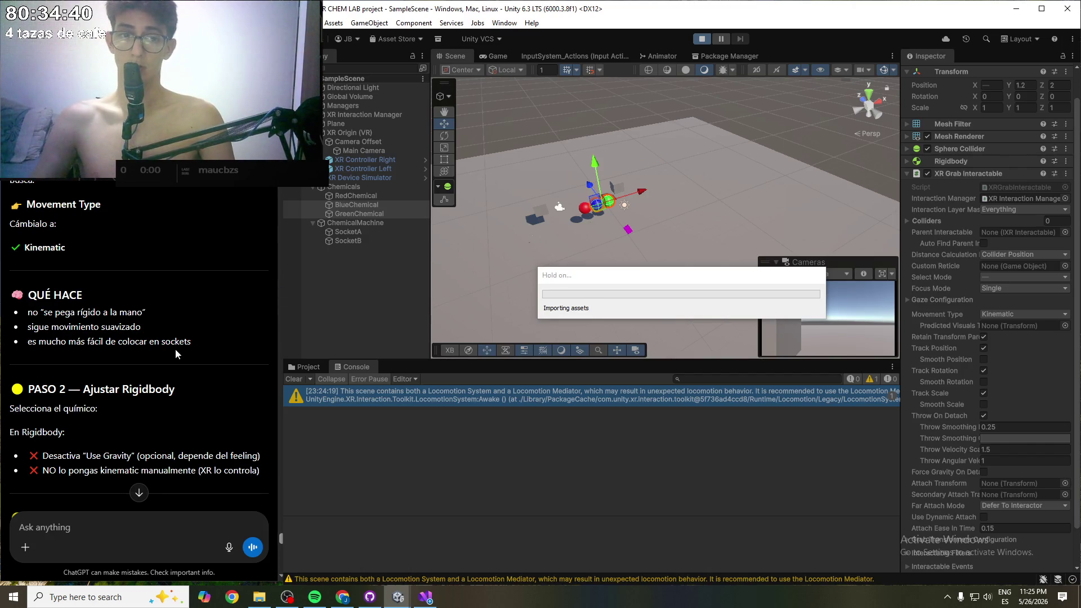
- Walk toward the spheres and grab the red sphere with the left, then right, simulated controller
{"action": "scroll", "coordinate": [175, 353], "scroll_direction": "down", "scroll_amount": 3}
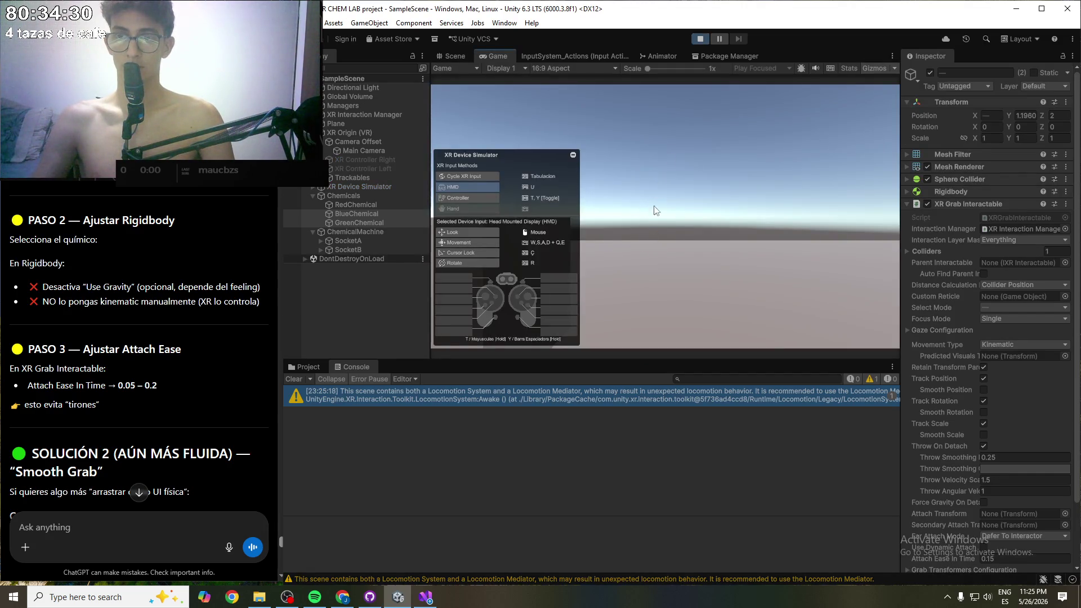
{"action": "key", "text": "w"}
{"action": "mouse_move", "coordinate": [640, 222]}
{"action": "left_mouse_down"}
{"action": "mouse_move", "coordinate": [806, 293]}
{"action": "mouse_move", "coordinate": [829, 280]}
{"action": "left_mouse_up"}
{"action": "key", "text": "t"}
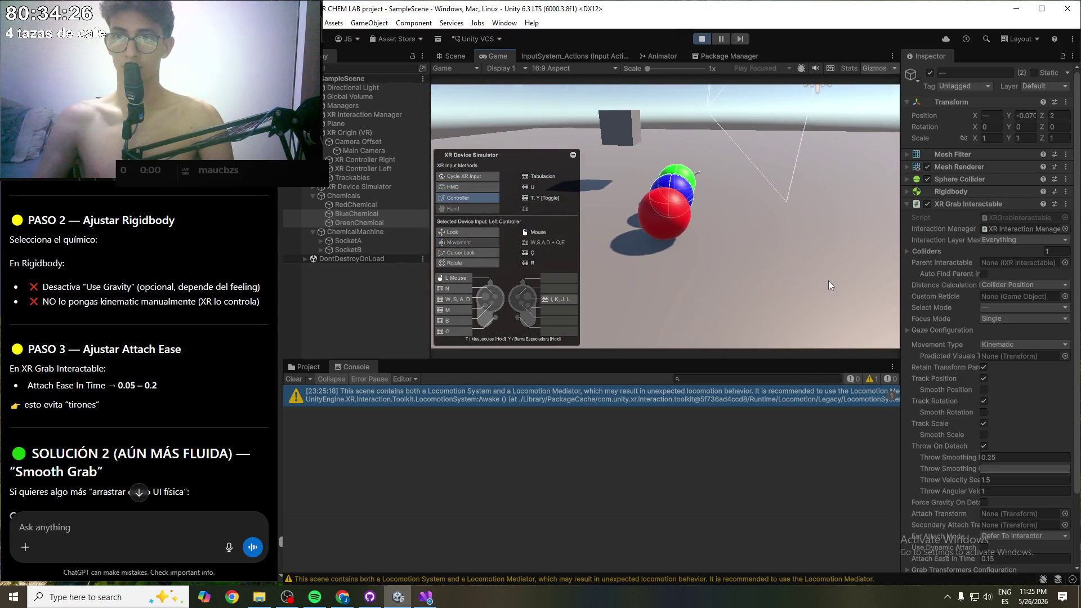
{"action": "key", "text": "g"}
{"action": "mouse_move", "coordinate": [687, 266]}
{"action": "left_mouse_down"}
{"action": "mouse_move", "coordinate": [597, 204]}
{"action": "mouse_move", "coordinate": [179, 243]}
{"action": "mouse_move", "coordinate": [115, 356]}
{"action": "mouse_move", "coordinate": [380, 359]}
{"action": "mouse_move", "coordinate": [454, 5]}
{"action": "mouse_move", "coordinate": [491, 424]}
{"action": "mouse_move", "coordinate": [474, 458]}
{"action": "mouse_move", "coordinate": [414, 475]}
{"action": "mouse_move", "coordinate": [711, 258]}
{"action": "mouse_move", "coordinate": [789, 305]}
{"action": "left_mouse_up"}
{"action": "left_click_drag", "start_coordinate": [762, 256], "coordinate": [779, 233]}
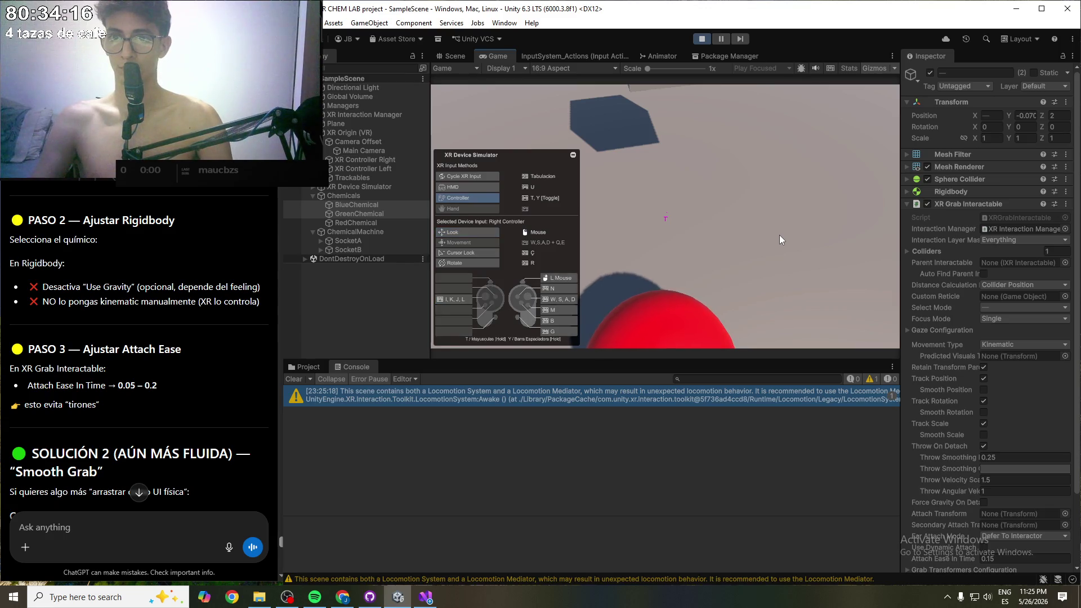
{"action": "key", "text": "Tab"}
{"action": "mouse_move", "coordinate": [780, 234]}
{"action": "left_mouse_down"}
{"action": "mouse_move", "coordinate": [707, 249]}
{"action": "mouse_move", "coordinate": [747, 265]}
{"action": "mouse_move", "coordinate": [769, 220]}
{"action": "mouse_move", "coordinate": [772, 228]}
{"action": "mouse_move", "coordinate": [837, 154]}
{"action": "mouse_move", "coordinate": [828, 188]}
{"action": "mouse_move", "coordinate": [782, 222]}
{"action": "mouse_move", "coordinate": [802, 228]}
{"action": "mouse_move", "coordinate": [738, 254]}
{"action": "mouse_move", "coordinate": [793, 212]}
{"action": "mouse_move", "coordinate": [765, 207]}
{"action": "mouse_move", "coordinate": [771, 201]}
{"action": "mouse_move", "coordinate": [880, 224]}
{"action": "mouse_move", "coordinate": [1032, 234]}
{"action": "mouse_move", "coordinate": [1016, 220]}
{"action": "left_mouse_up"}
{"action": "key", "text": "w"}
{"action": "key", "text": "w"}
{"action": "key", "text": "Tab"}
{"action": "key", "text": "g"}
{"action": "mouse_move", "coordinate": [1016, 221]}
{"action": "left_mouse_down"}
{"action": "mouse_move", "coordinate": [795, 210]}
{"action": "mouse_move", "coordinate": [612, 231]}
{"action": "mouse_move", "coordinate": [595, 248]}
{"action": "mouse_move", "coordinate": [675, 235]}
{"action": "mouse_move", "coordinate": [643, 167]}
{"action": "mouse_move", "coordinate": [651, 147]}
{"action": "left_mouse_up"}
{"action": "key", "text": "Tab"}
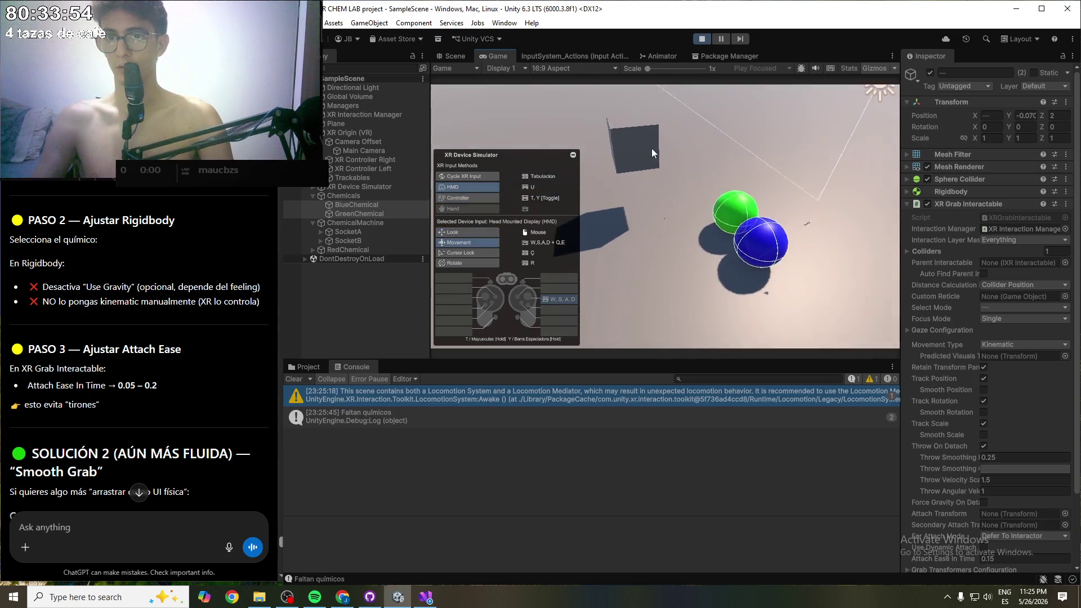
- Walk past the spheres, move the left controller carrying the blue chemical, and look around the lab
{"action": "key", "text": "w"}
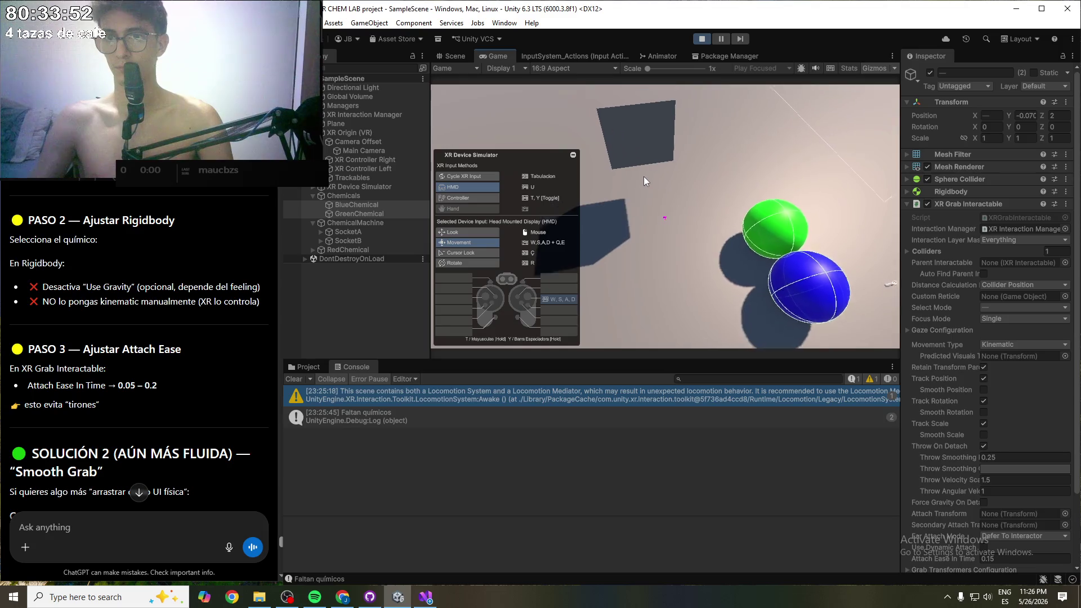
{"action": "key", "text": "w"}
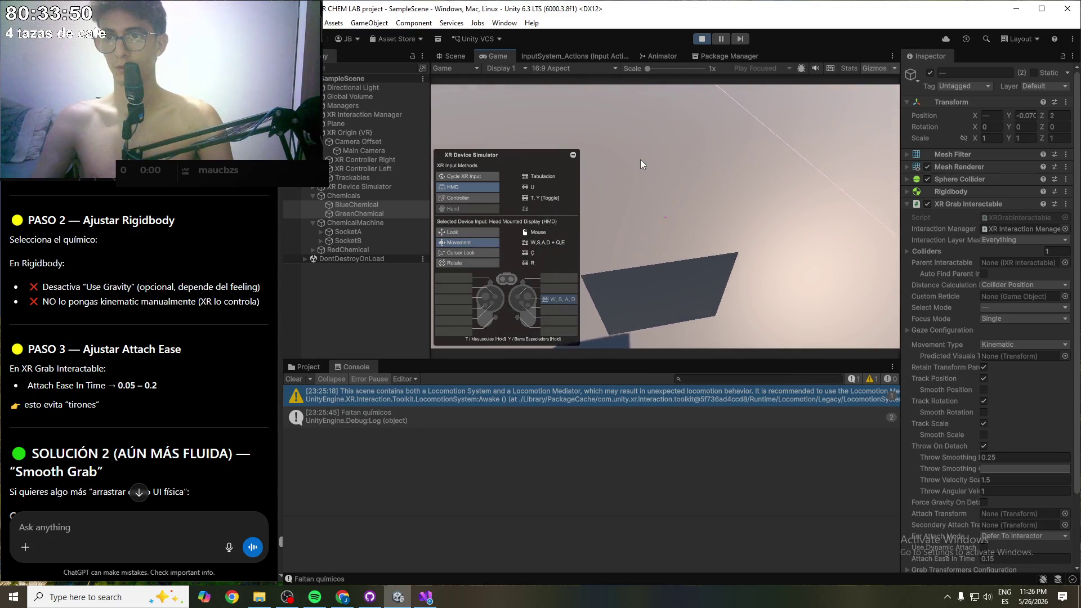
{"action": "mouse_move", "coordinate": [640, 160]}
{"action": "left_mouse_down"}
{"action": "mouse_move", "coordinate": [786, 204]}
{"action": "mouse_move", "coordinate": [772, 211]}
{"action": "mouse_move", "coordinate": [892, 254]}
{"action": "mouse_move", "coordinate": [1002, 227]}
{"action": "mouse_move", "coordinate": [1022, 179]}
{"action": "mouse_move", "coordinate": [1009, 188]}
{"action": "mouse_move", "coordinate": [1021, 183]}
{"action": "left_mouse_up"}
{"action": "key", "text": "Tab"}
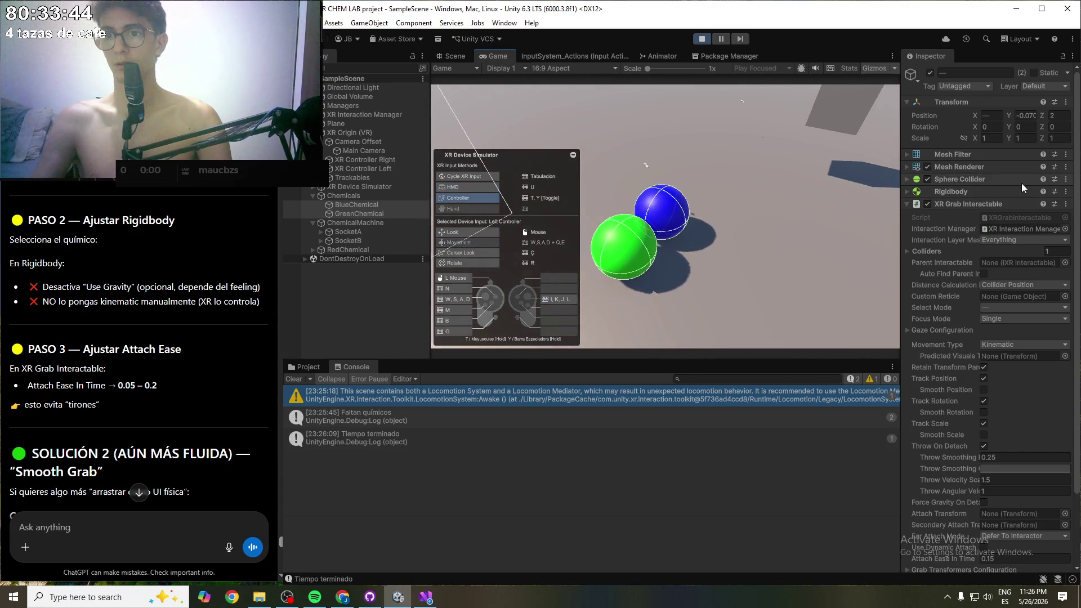
{"action": "mouse_move", "coordinate": [1021, 183]}
{"action": "left_mouse_down"}
{"action": "mouse_move", "coordinate": [819, 198]}
{"action": "mouse_move", "coordinate": [604, 319]}
{"action": "mouse_move", "coordinate": [441, 272]}
{"action": "left_mouse_up"}
{"action": "key", "text": "Tab"}
{"action": "key", "text": "Tab"}
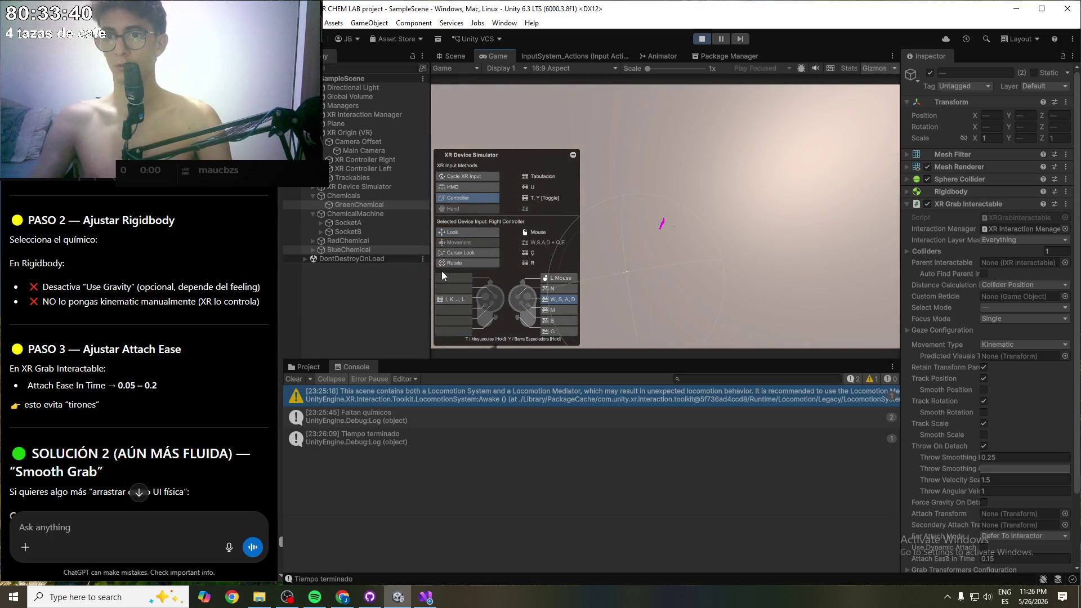
{"action": "mouse_move", "coordinate": [691, 252]}
{"action": "left_mouse_down"}
{"action": "mouse_move", "coordinate": [772, 227]}
{"action": "mouse_move", "coordinate": [741, 224]}
{"action": "left_mouse_up"}
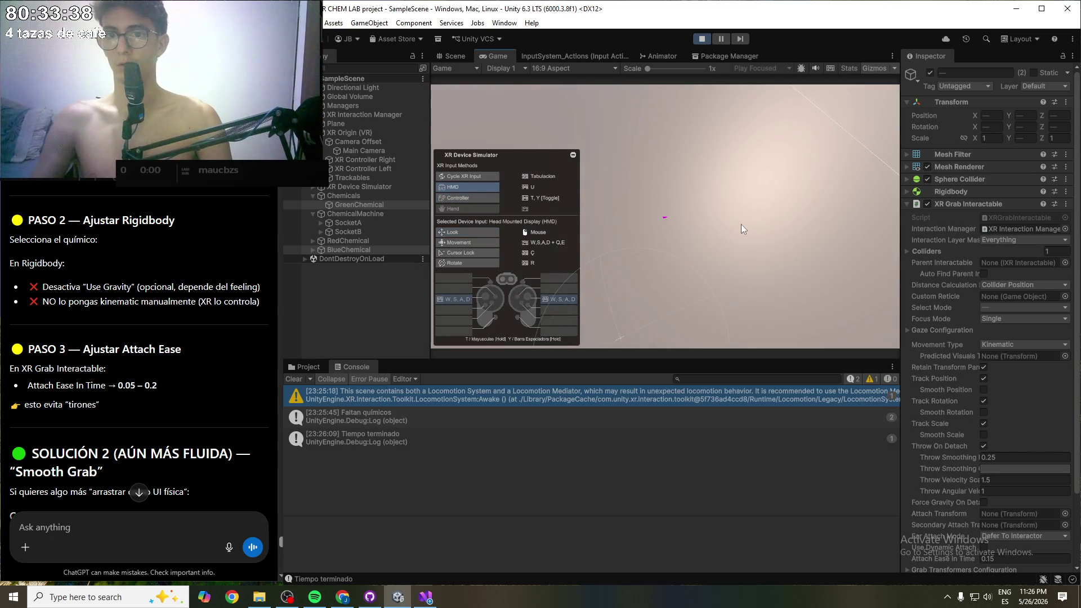
{"action": "key", "text": "w"}
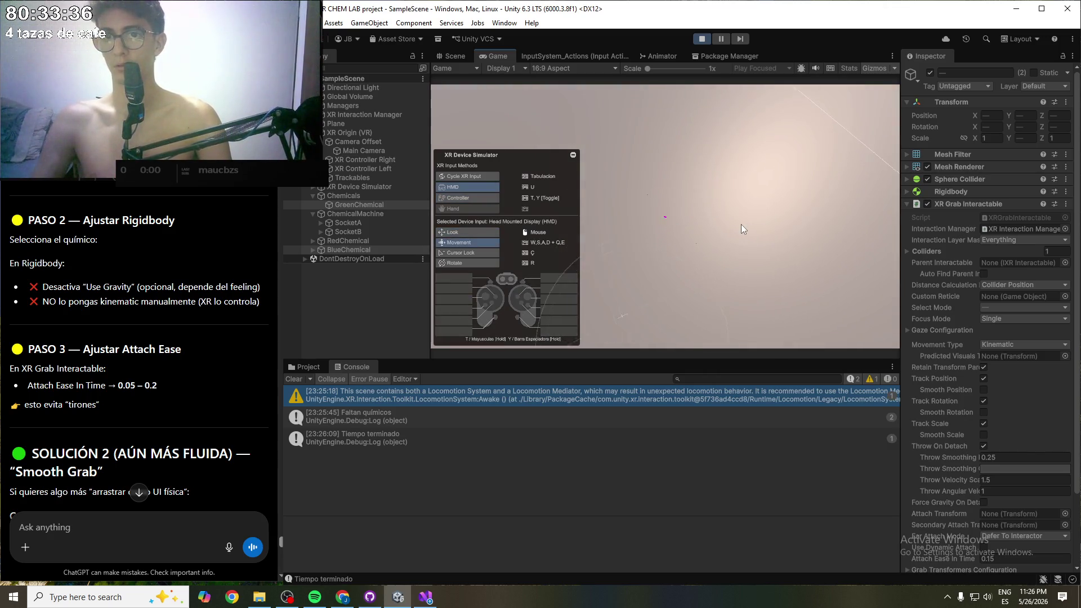
{"action": "left_click_drag", "start_coordinate": [741, 224], "coordinate": [772, 274]}
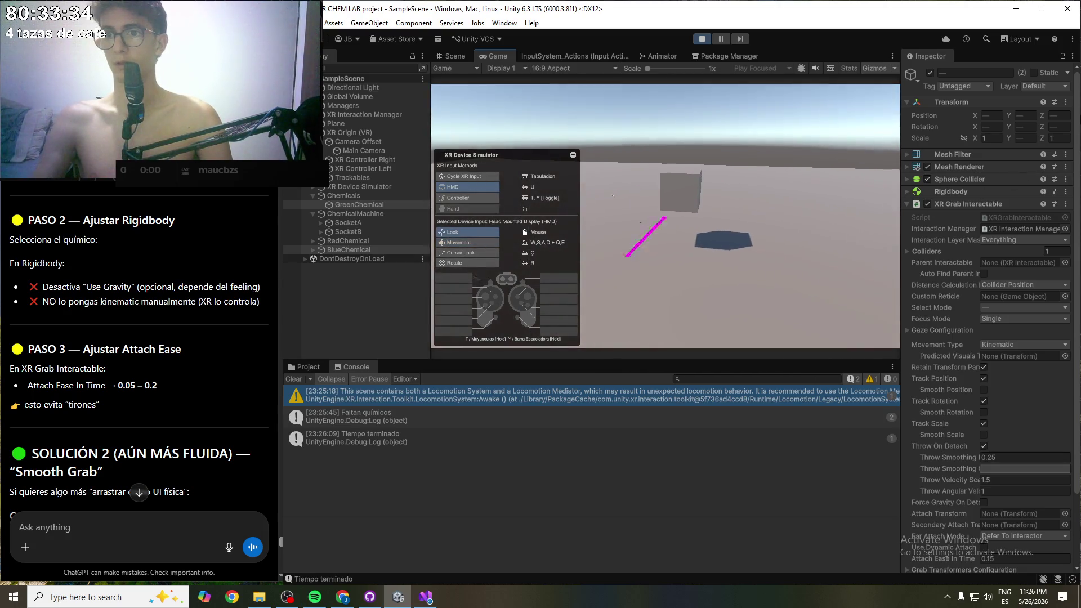
{"action": "left_click_drag", "start_coordinate": [601, 217], "coordinate": [665, 217]}
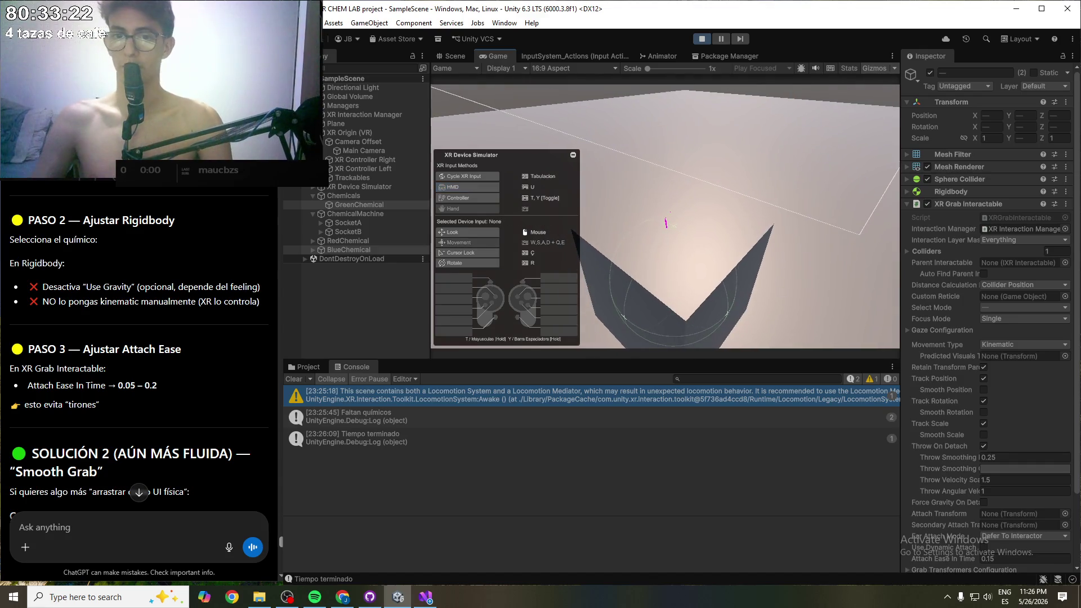
- Open TimerManager.cs from the 'Tiempo terminado' log, change timeRemaining from 45 to 120f, and save
{"action": "left_click", "coordinate": [353, 433]}
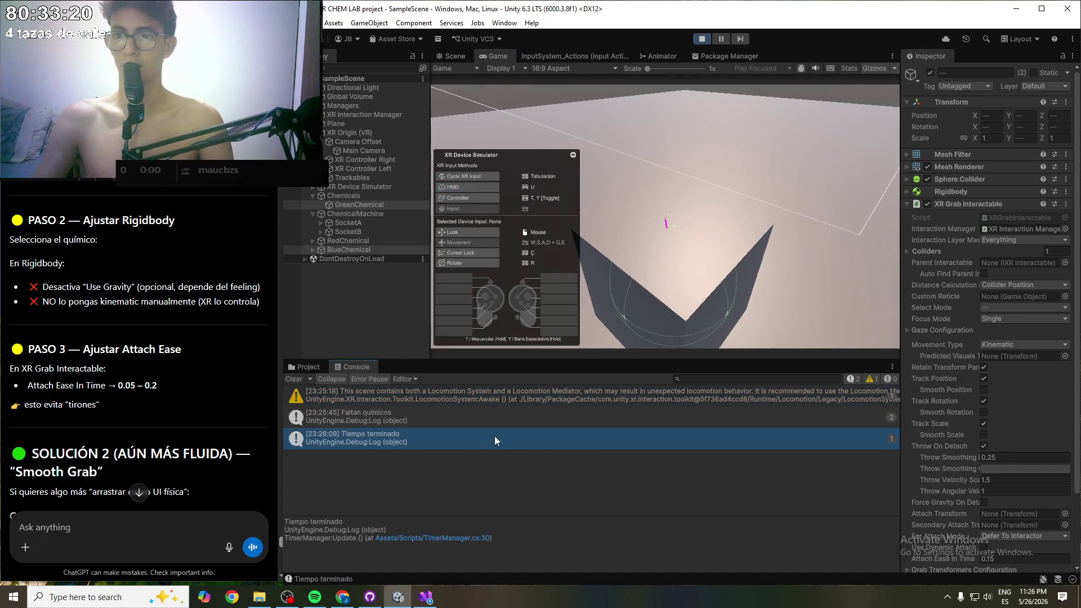
{"action": "double_click", "coordinate": [576, 439]}
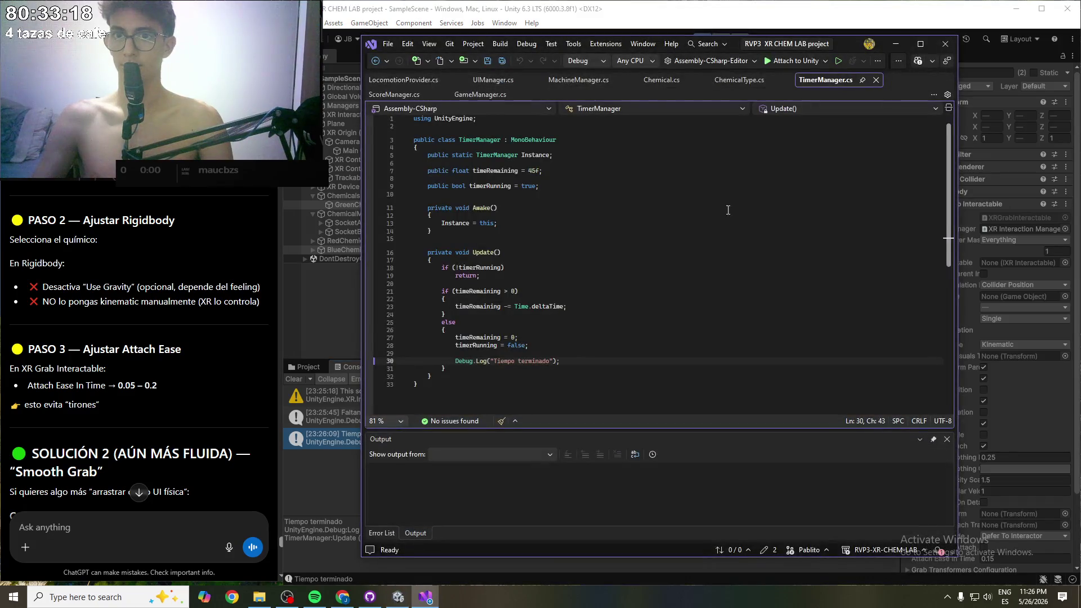
{"action": "left_click", "coordinate": [536, 170]}
{"action": "key", "text": "BackSpace"}
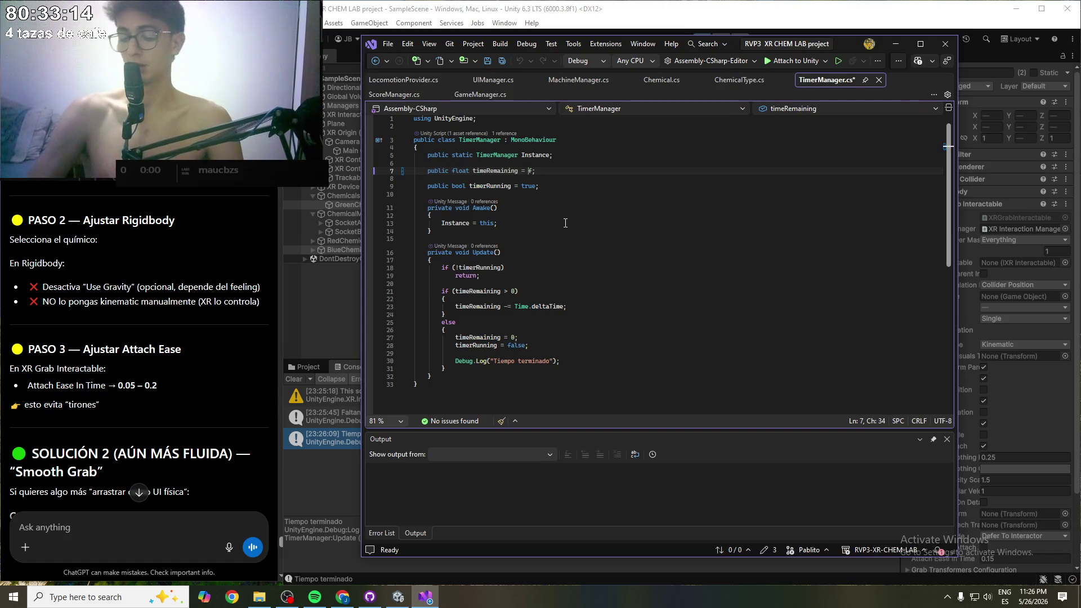
{"action": "type", "text": "120"}
{"action": "key", "text": "ctrl+s"}
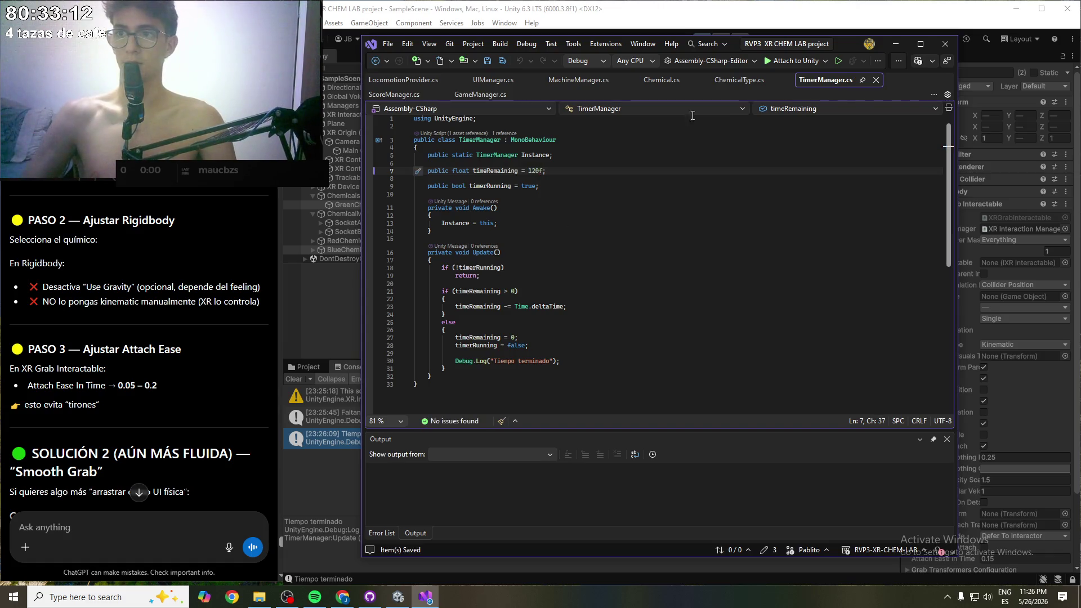
- Stop Play mode in Unity so the TimerManager change recompiles
{"action": "left_click", "coordinate": [896, 44]}
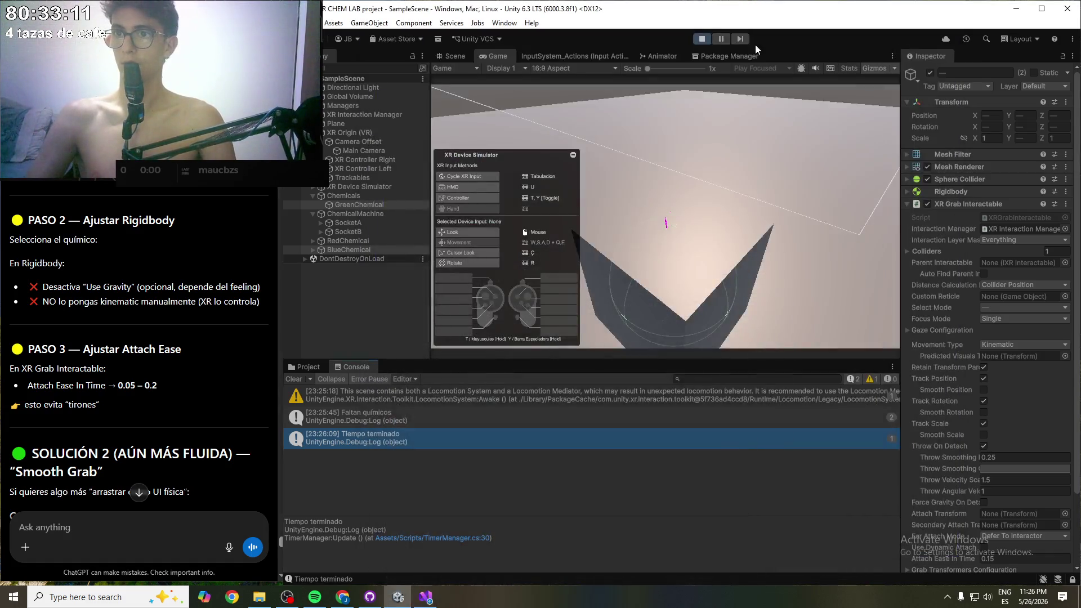
{"action": "left_click", "coordinate": [702, 38]}
{"action": "left_click", "coordinate": [426, 598]}
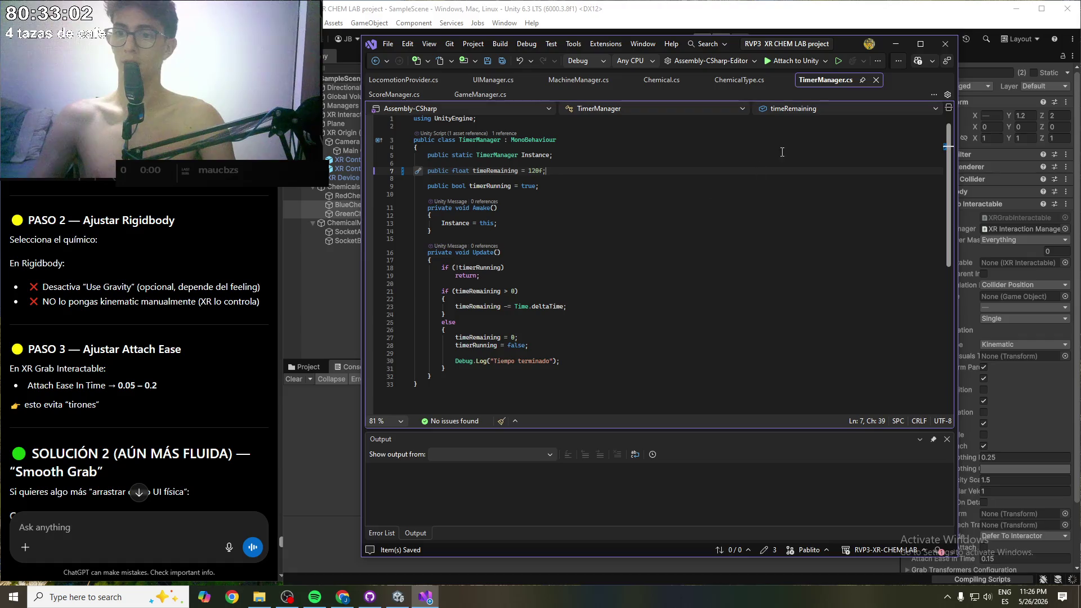
{"action": "left_click", "coordinate": [895, 45]}
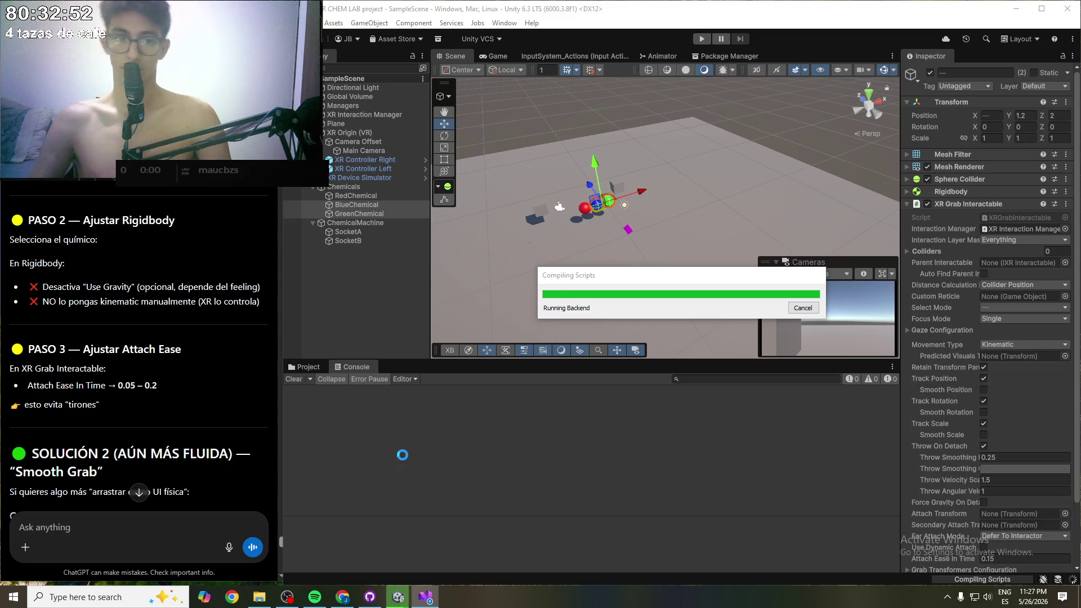
{"action": "scroll", "coordinate": [114, 384], "scroll_direction": "down", "scroll_amount": 5}
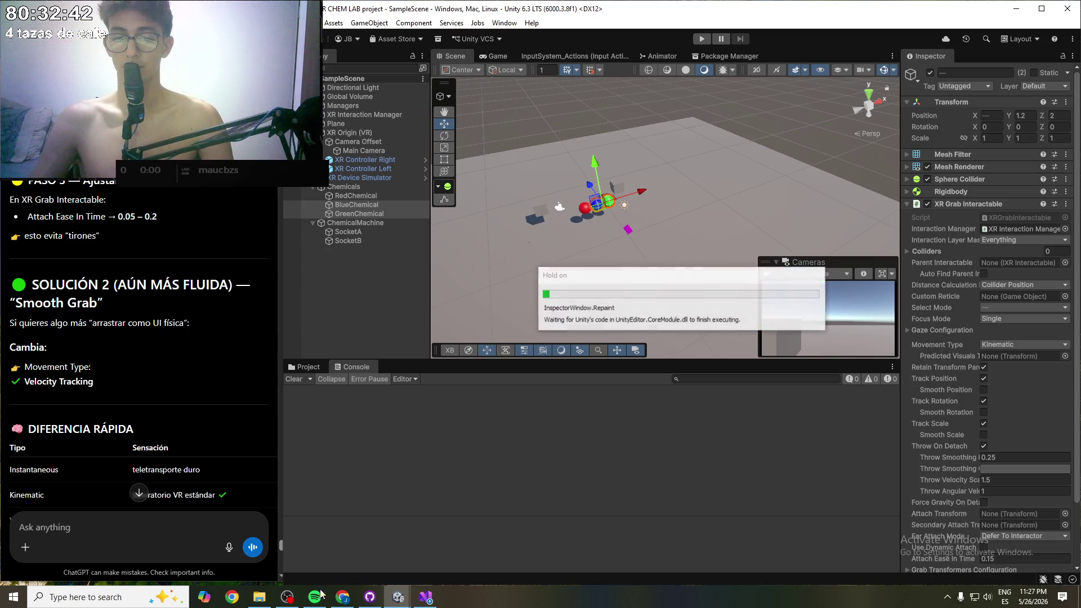
{"action": "mouse_move", "coordinate": [259, 597]}
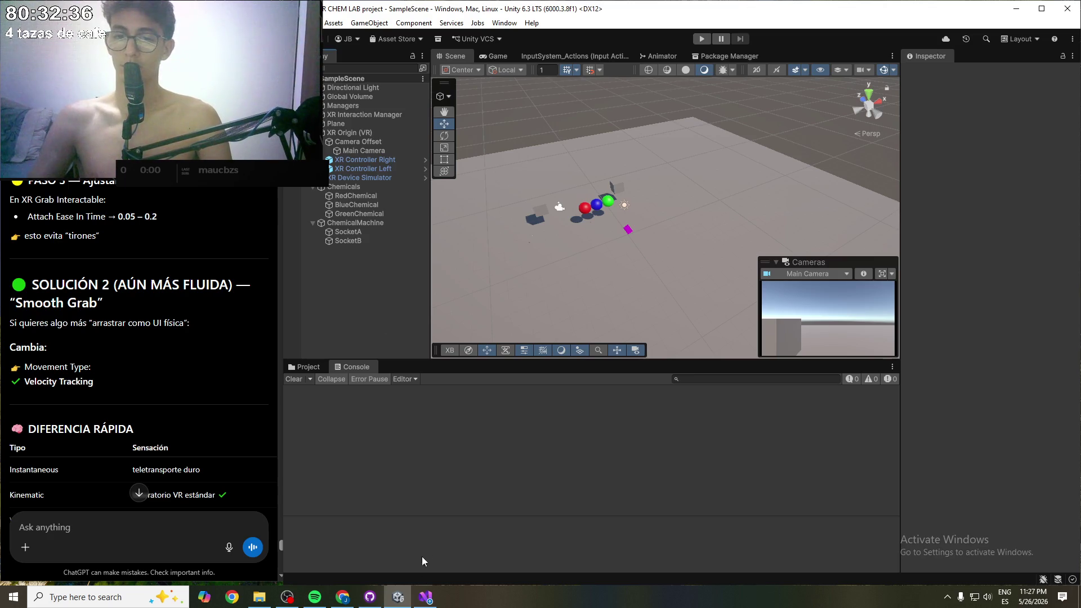
{"action": "left_click", "coordinate": [425, 596]}
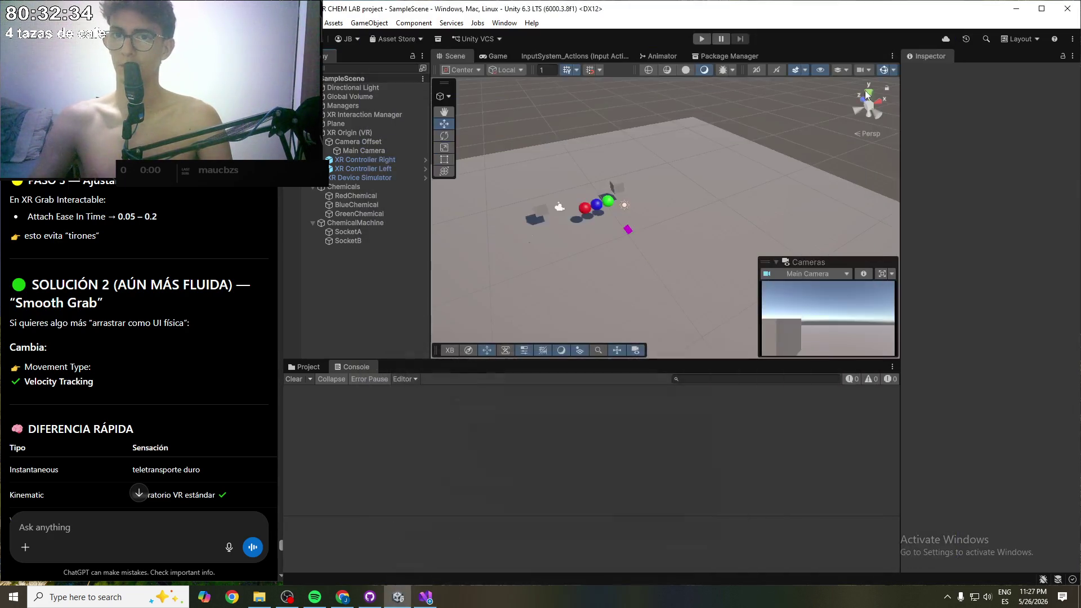
- Start a new play test and grab the red sphere with the left simulated controller
{"action": "left_click", "coordinate": [895, 44]}
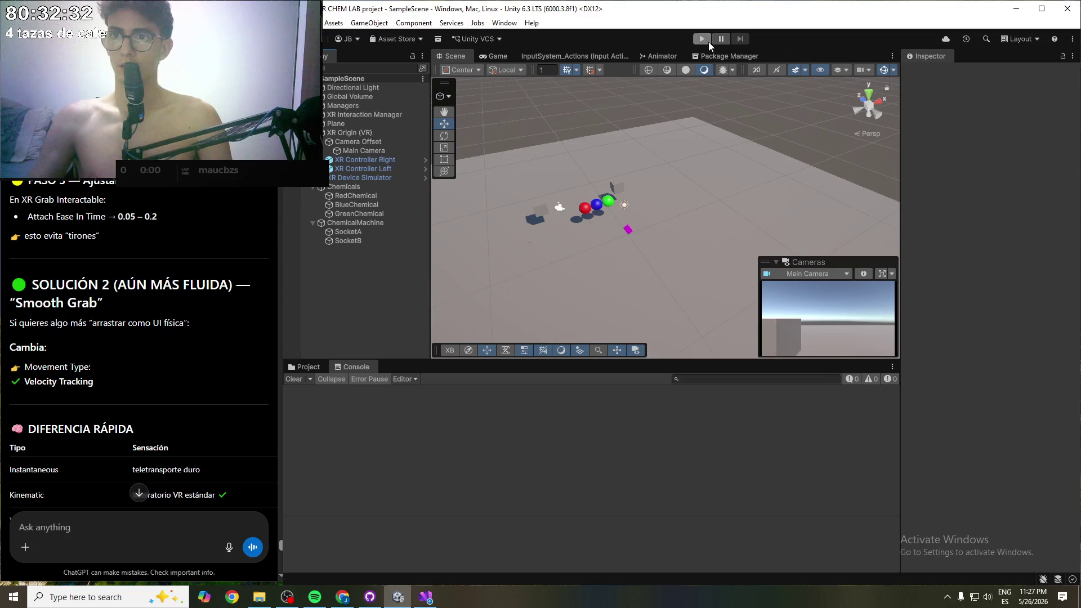
{"action": "left_click", "coordinate": [707, 40]}
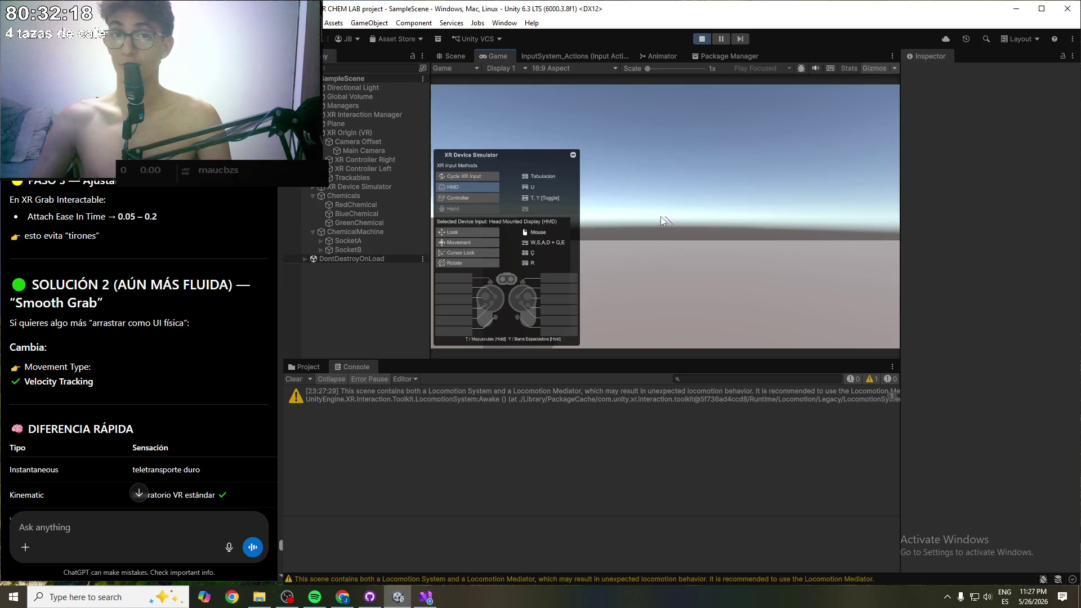
{"action": "key", "text": "w"}
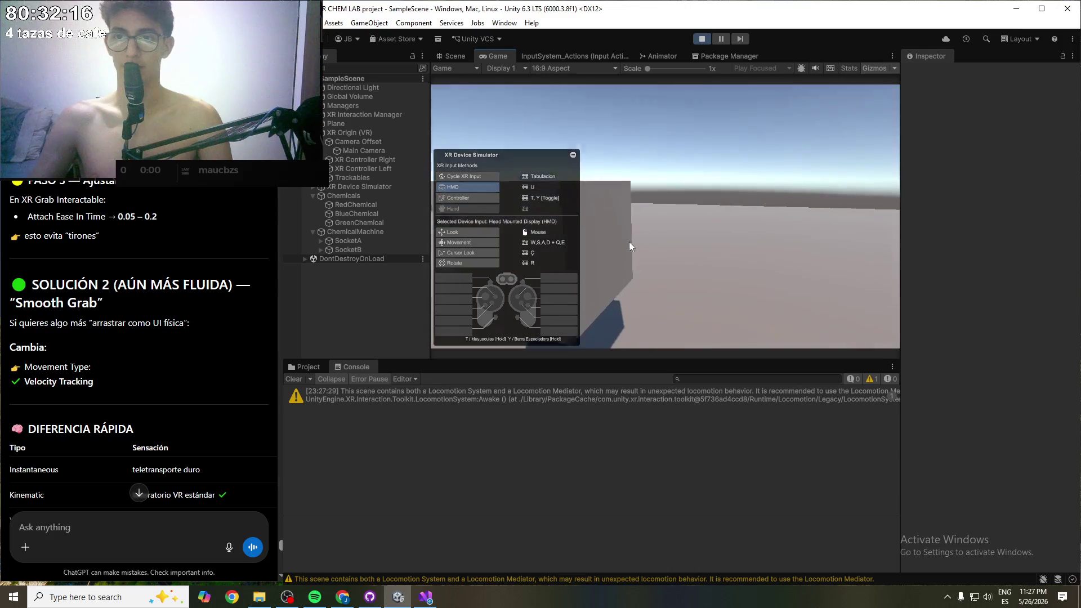
{"action": "key", "text": "a"}
{"action": "mouse_move", "coordinate": [639, 264]}
{"action": "left_mouse_down"}
{"action": "mouse_move", "coordinate": [636, 256]}
{"action": "mouse_move", "coordinate": [808, 324]}
{"action": "mouse_move", "coordinate": [984, 331]}
{"action": "mouse_move", "coordinate": [1024, 393]}
{"action": "mouse_move", "coordinate": [1029, 328]}
{"action": "left_mouse_up"}
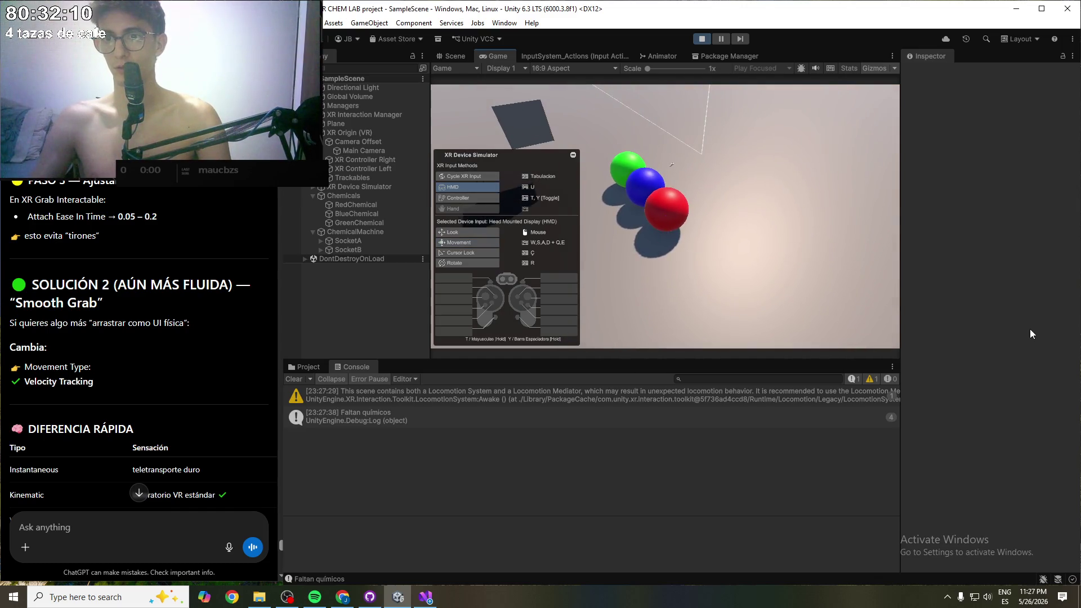
{"action": "key", "text": "t"}
{"action": "key", "text": "g"}
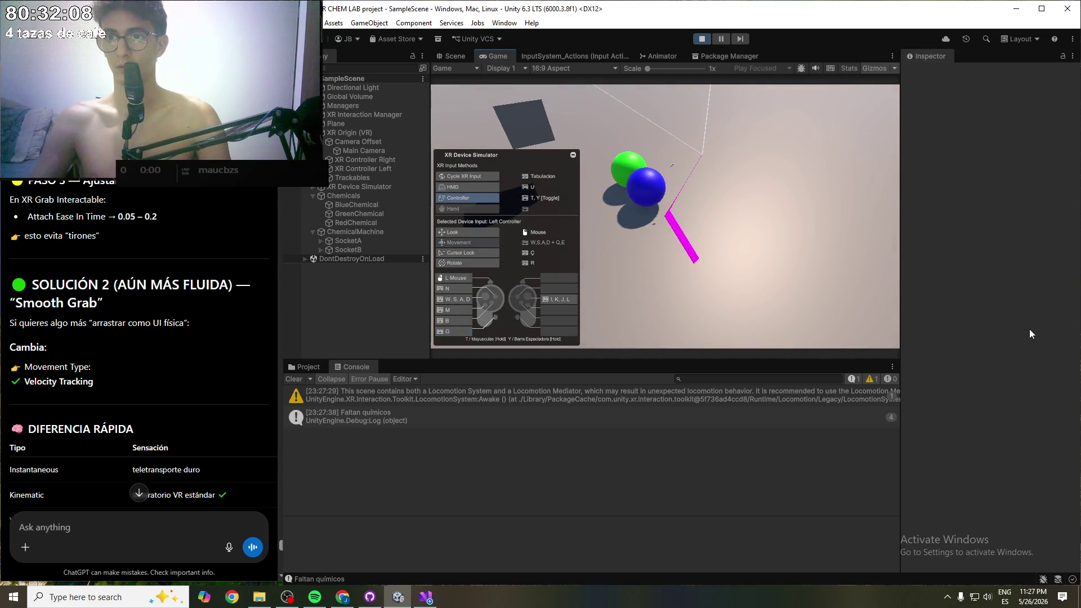
- Aim the right controller at the blue sphere, look around the lab, then stop Play mode
{"action": "key", "text": "y"}
{"action": "key", "text": "Tab"}
{"action": "mouse_move", "coordinate": [702, 237]}
{"action": "left_mouse_down"}
{"action": "mouse_move", "coordinate": [708, 299]}
{"action": "mouse_move", "coordinate": [809, 291]}
{"action": "mouse_move", "coordinate": [1025, 231]}
{"action": "mouse_move", "coordinate": [1071, 206]}
{"action": "mouse_move", "coordinate": [435, 305]}
{"action": "mouse_move", "coordinate": [426, 296]}
{"action": "mouse_move", "coordinate": [552, 345]}
{"action": "mouse_move", "coordinate": [643, 360]}
{"action": "mouse_move", "coordinate": [691, 319]}
{"action": "mouse_move", "coordinate": [682, 304]}
{"action": "left_mouse_up"}
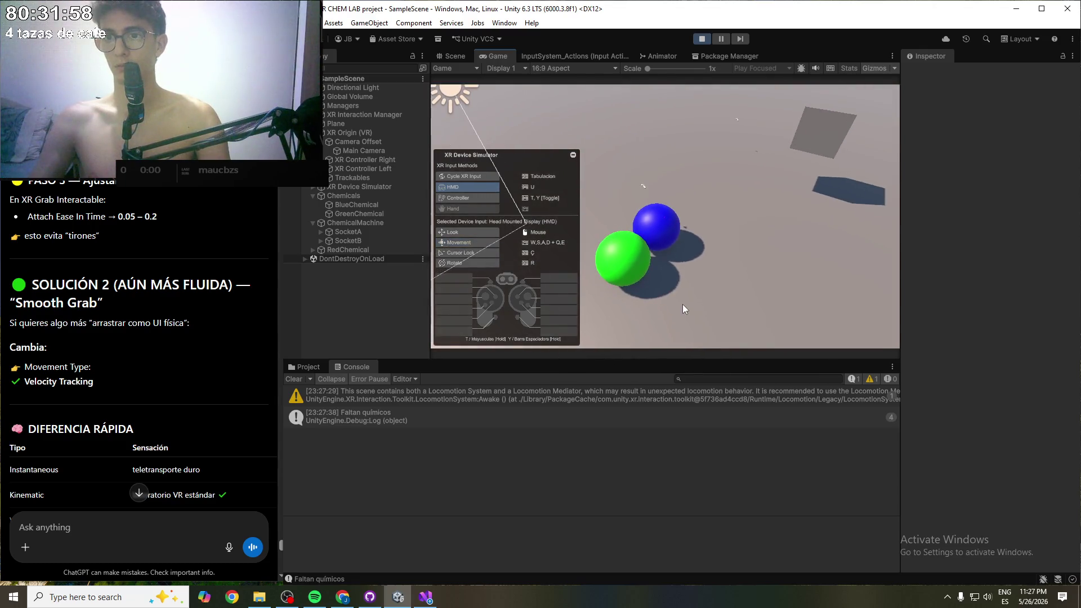
{"action": "key", "text": "Tab"}
{"action": "key", "text": "Tab"}
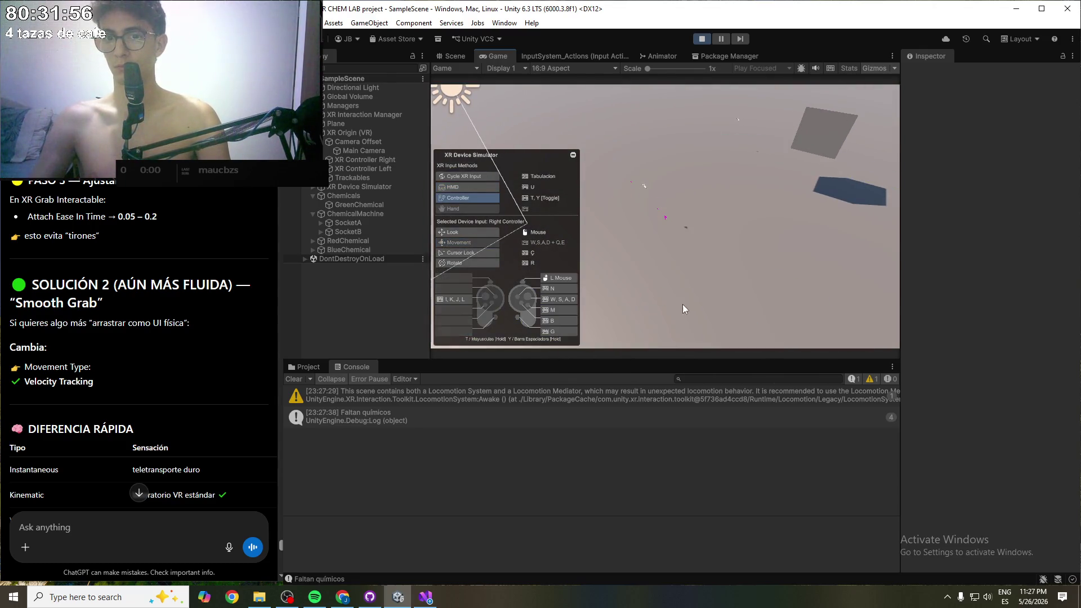
{"action": "left_click_drag", "start_coordinate": [688, 258], "coordinate": [694, 368]}
{"action": "key", "text": "Tab"}
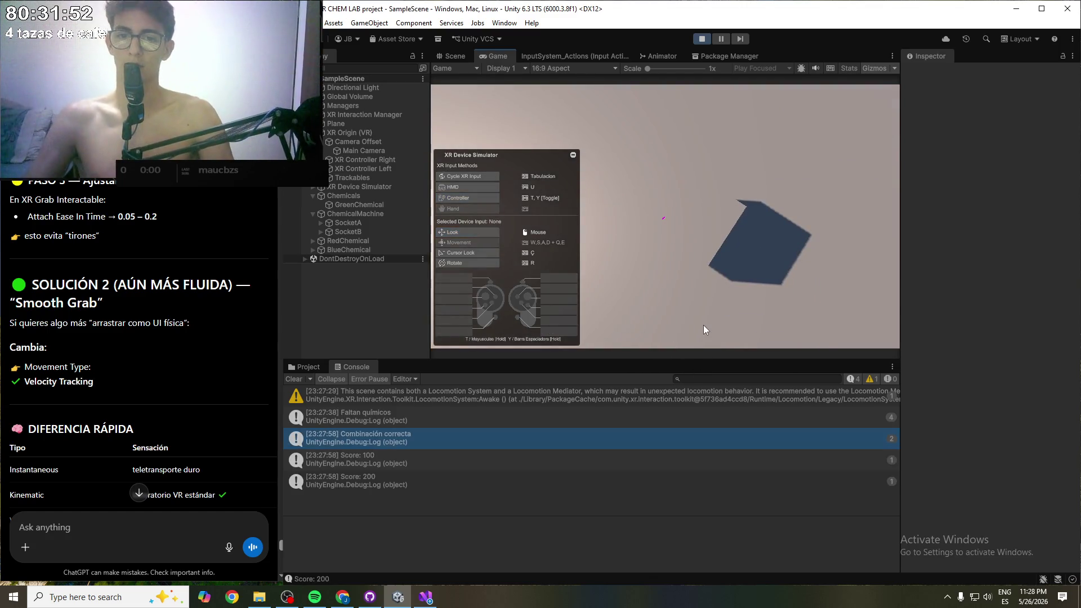
{"action": "key", "text": "Tab"}
{"action": "mouse_move", "coordinate": [673, 235]}
{"action": "left_mouse_down"}
{"action": "mouse_move", "coordinate": [798, 100]}
{"action": "mouse_move", "coordinate": [761, 63]}
{"action": "mouse_move", "coordinate": [739, 86]}
{"action": "mouse_move", "coordinate": [709, 51]}
{"action": "left_mouse_up"}
{"action": "left_click", "coordinate": [701, 38]}
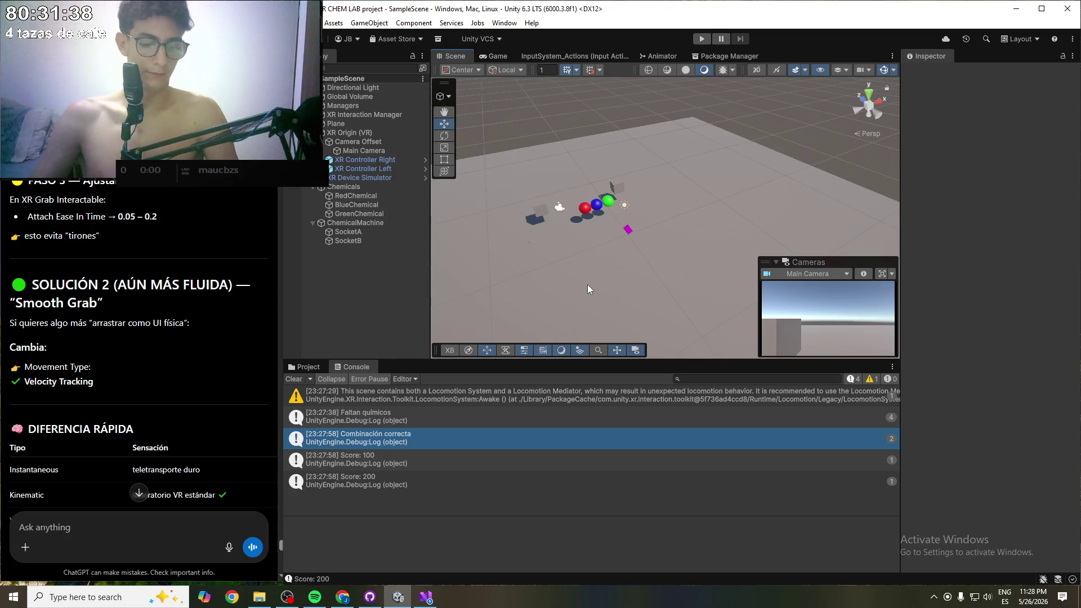
- Snip the console rows showing Combinación correcta and Score 200, then bring GitHub Desktop's pending changes forward
{"action": "key", "text": "super+shift+s"}
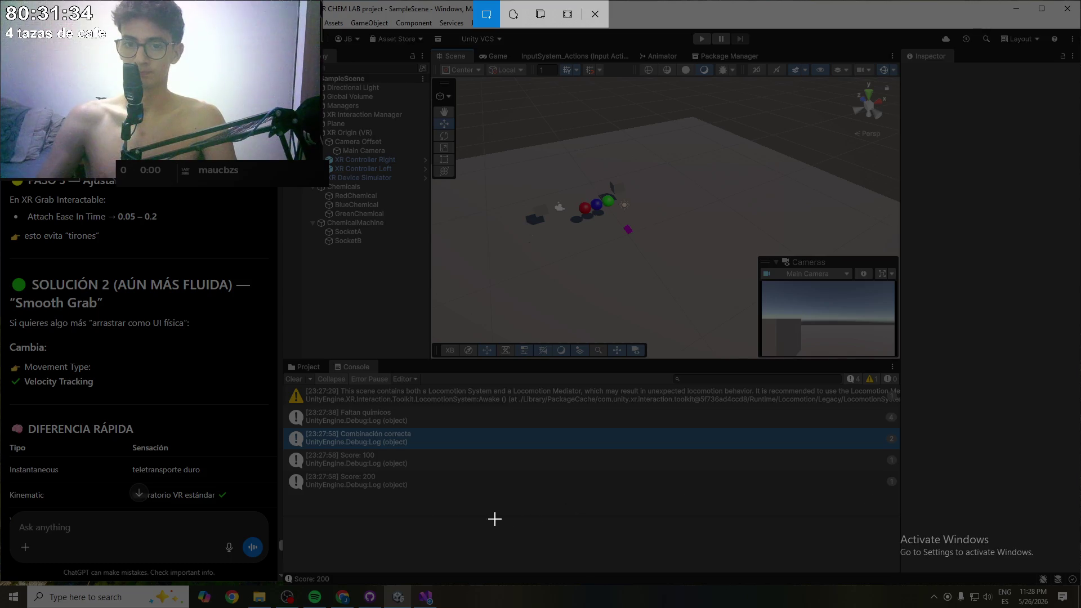
{"action": "mouse_move", "coordinate": [290, 500]}
{"action": "left_mouse_down"}
{"action": "mouse_move", "coordinate": [304, 401]}
{"action": "mouse_move", "coordinate": [942, 393]}
{"action": "mouse_move", "coordinate": [900, 403]}
{"action": "left_mouse_up"}
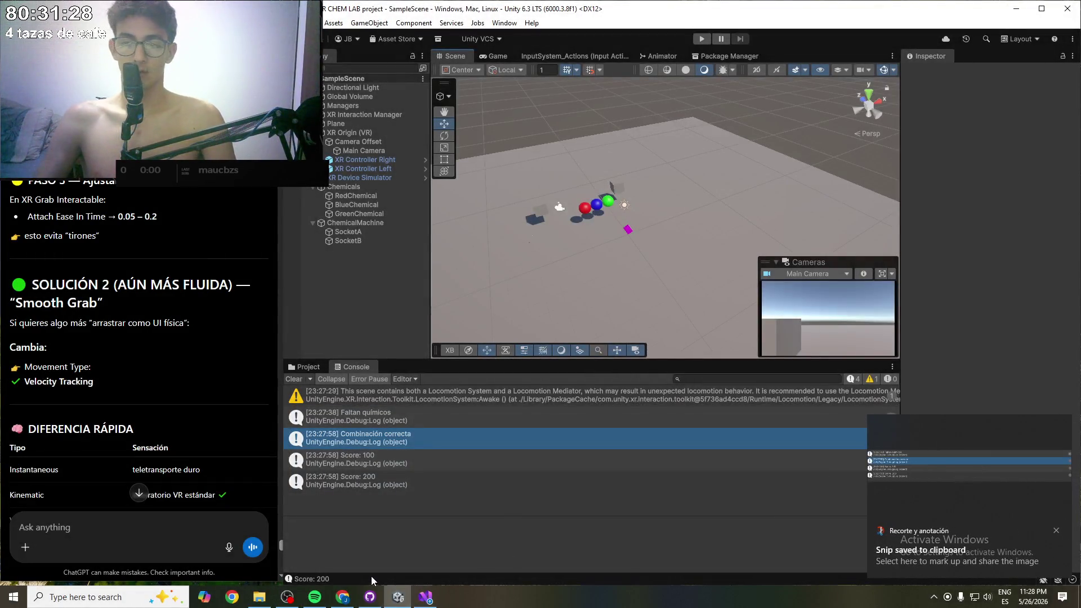
{"action": "key", "text": "super"}
{"action": "type", "text": "what"}
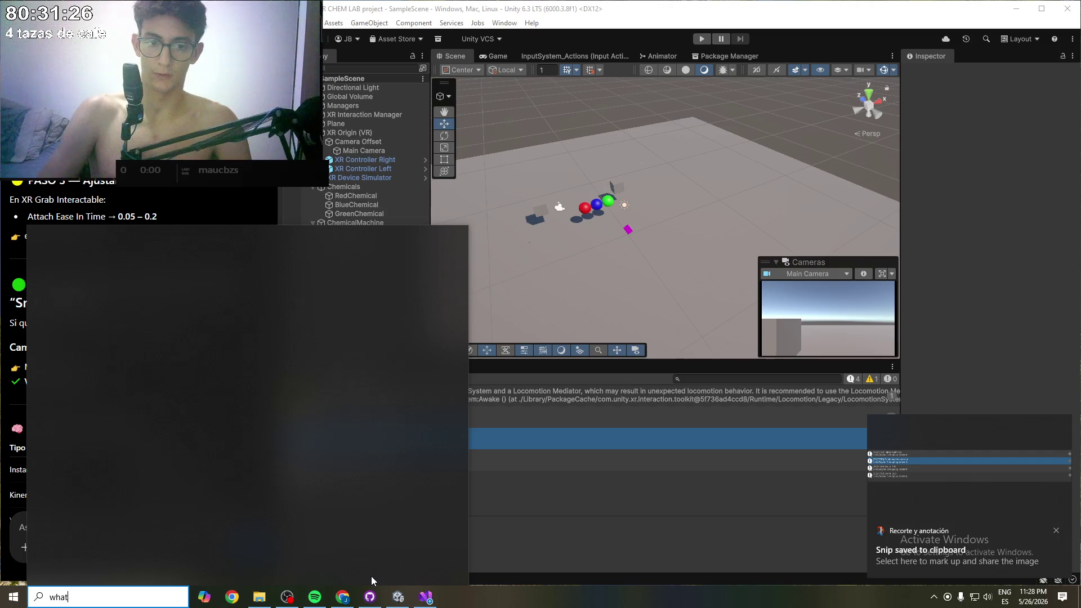
{"action": "key", "text": "Escape"}
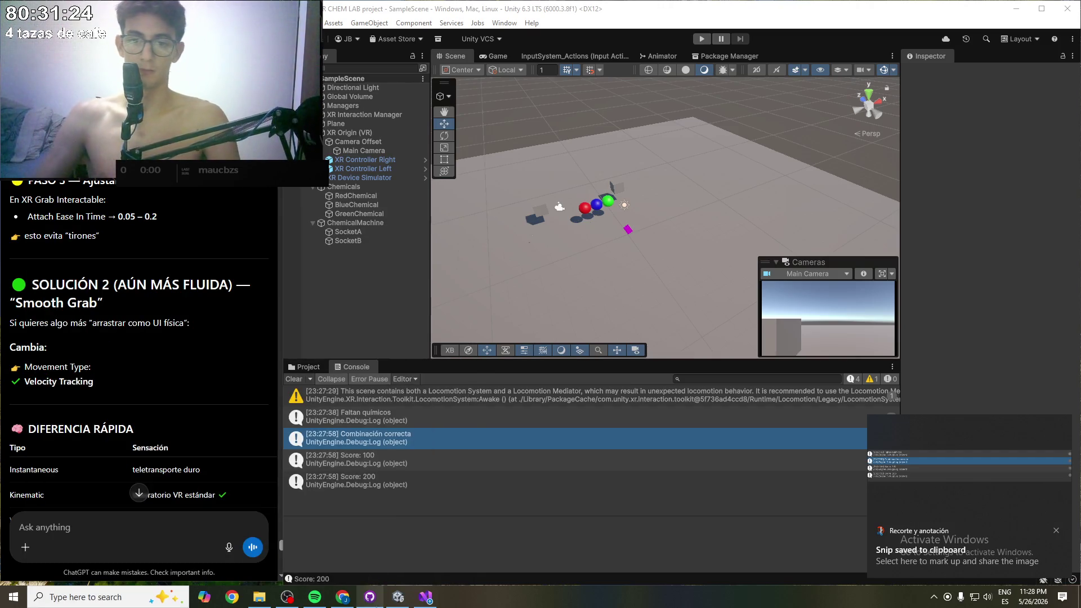
{"action": "mouse_move", "coordinate": [372, 604]}
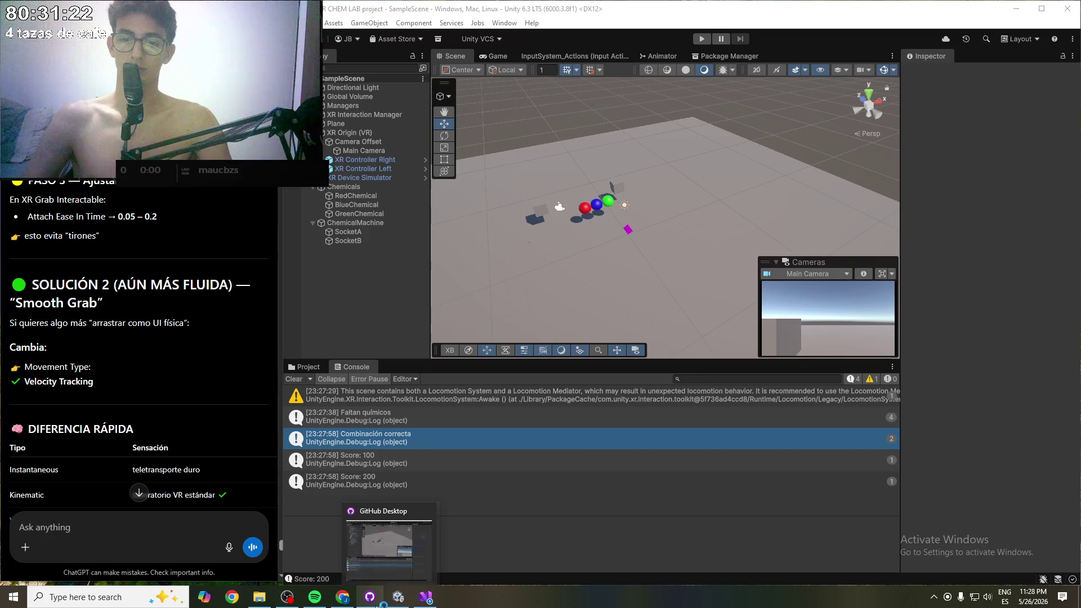
{"action": "left_click", "coordinate": [372, 597]}
- Review the SampleScene.unity changes and the TimerManager.cs script before committing
{"action": "left_click", "coordinate": [369, 357]}
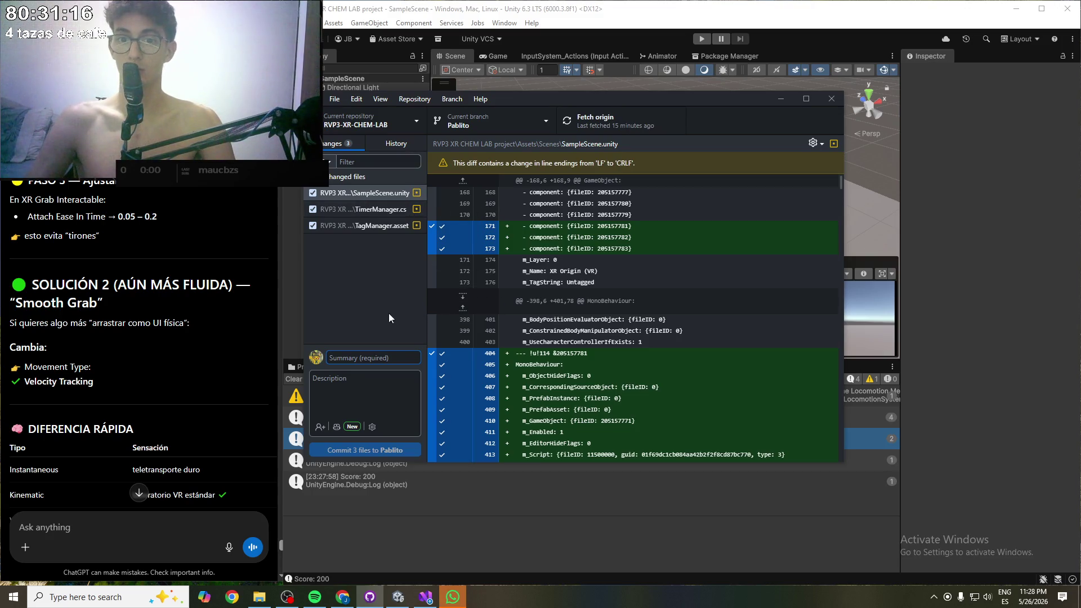
{"action": "left_click", "coordinate": [365, 324]}
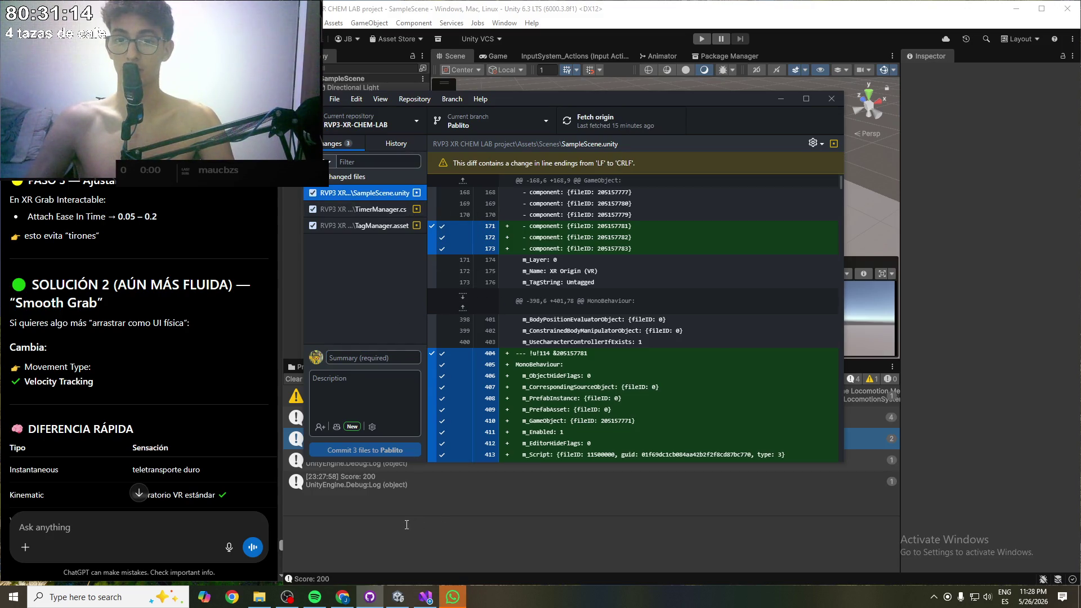
{"action": "left_click", "coordinate": [409, 523]}
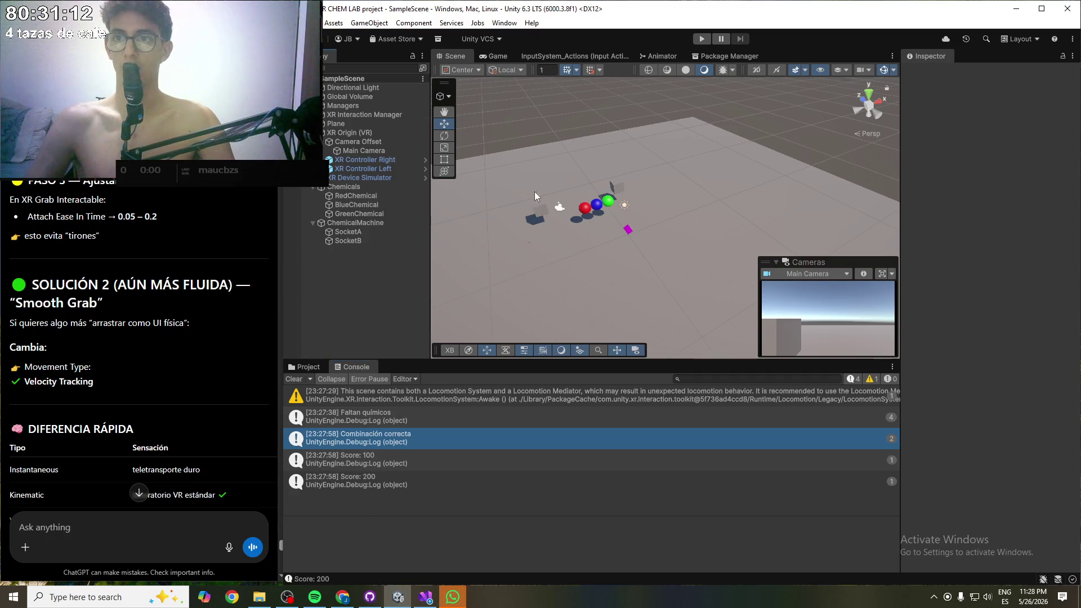
{"action": "left_click", "coordinate": [1016, 9]}
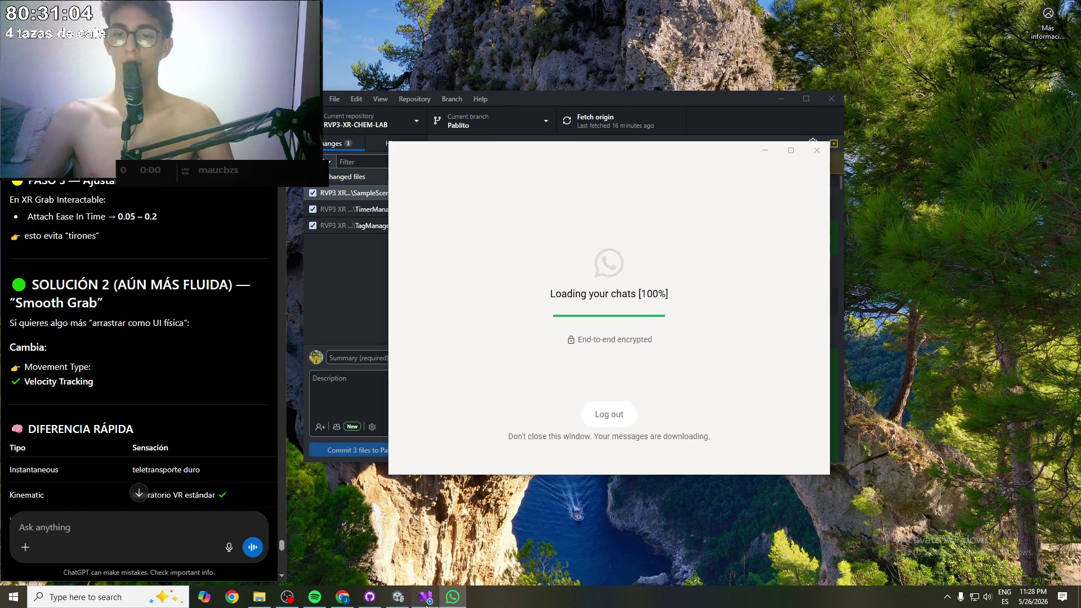
{"action": "key", "text": "alt+Tab"}
{"action": "key", "text": "ctrl+End"}
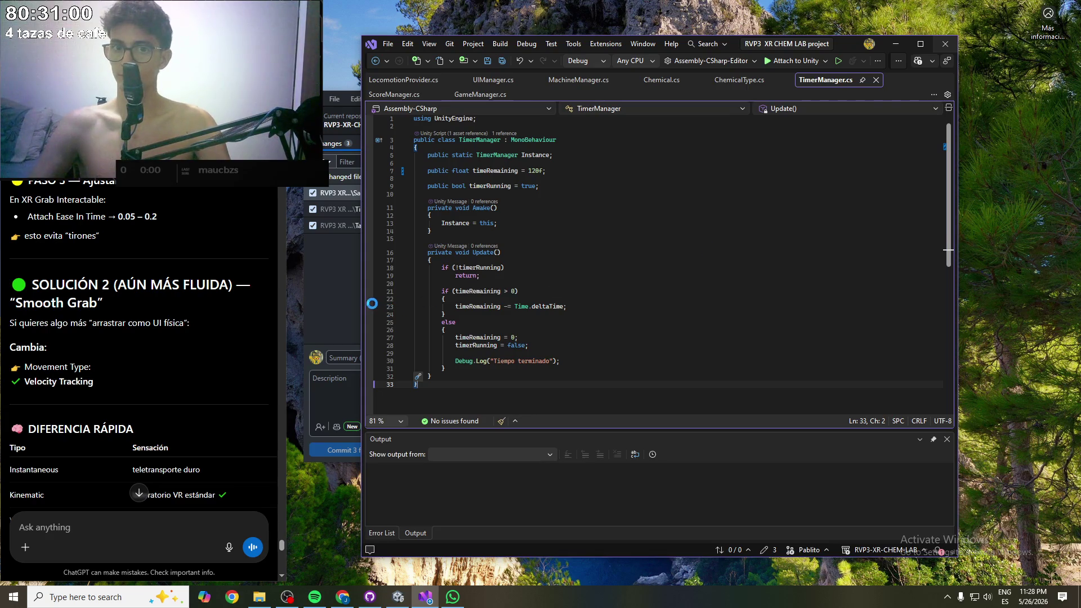
{"action": "key", "text": "super+Down"}
{"action": "left_click", "coordinate": [329, 278]}
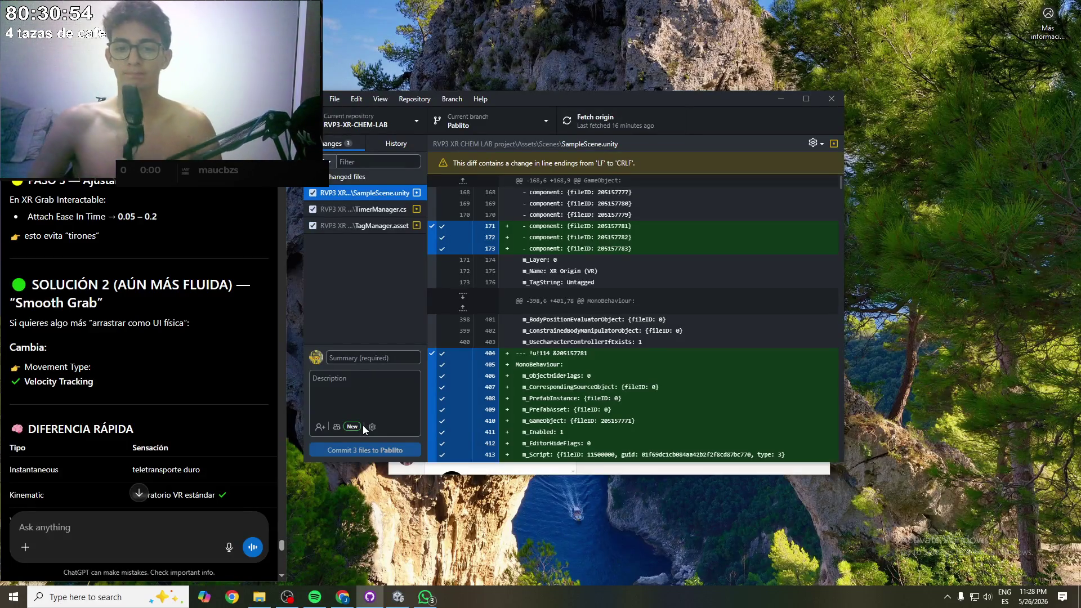
- Commit the three files as 'Grab, Teleport ans socket systems' and push to origin
{"action": "left_click", "coordinate": [371, 357]}
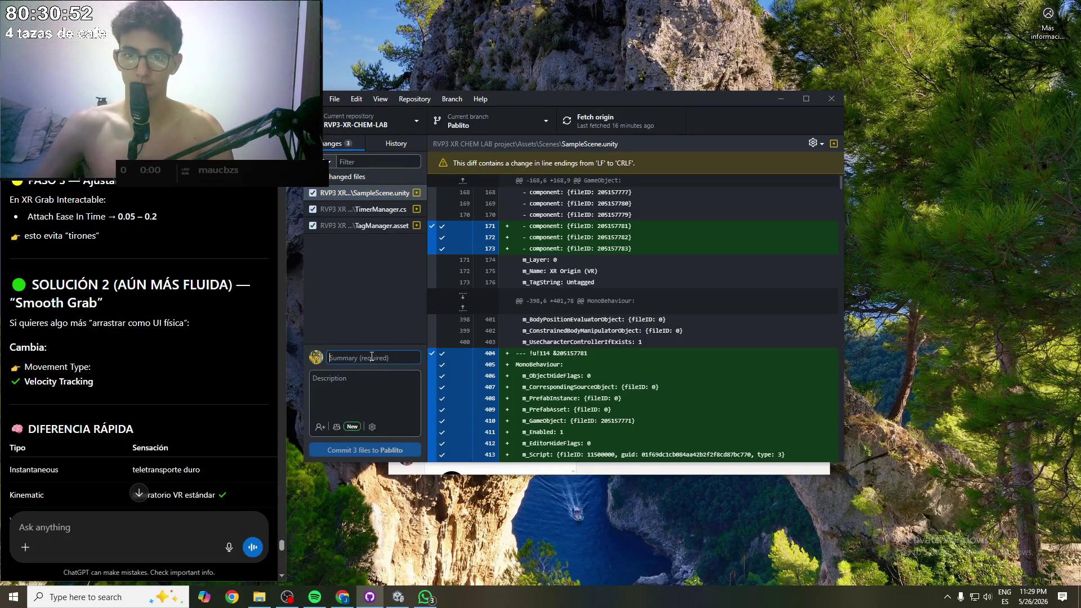
{"action": "type", "text": "Grab, Teleport ans socket si"}
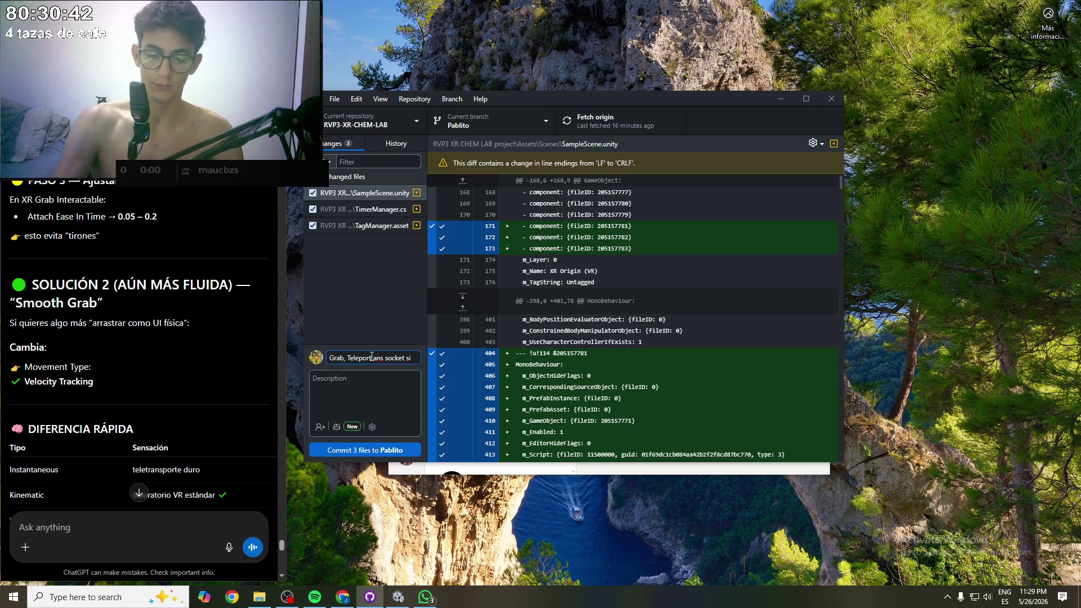
{"action": "type", "text": "stems"}
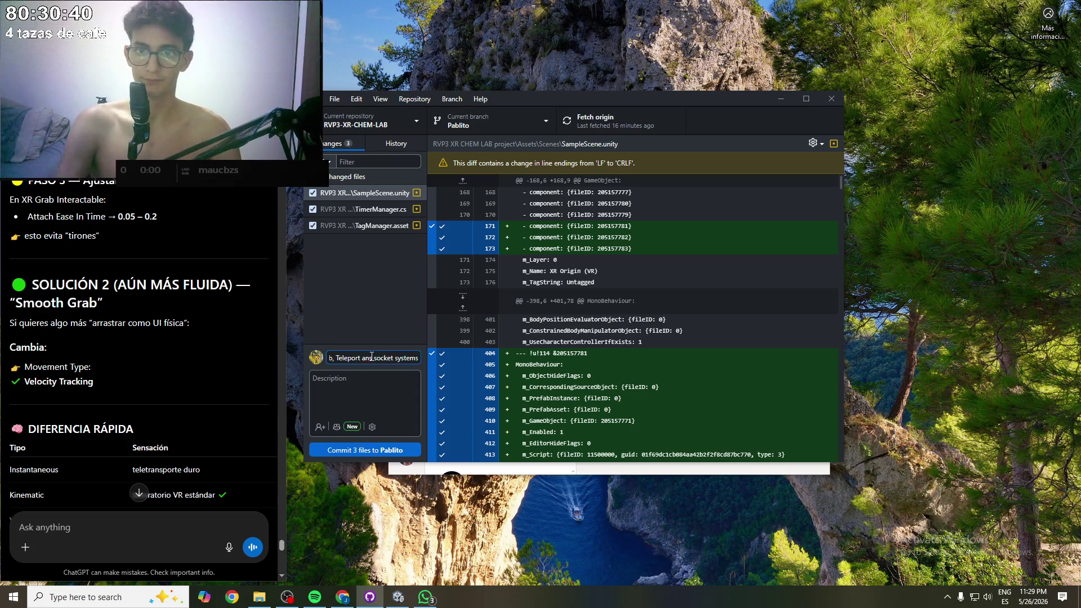
{"action": "left_click", "coordinate": [388, 455]}
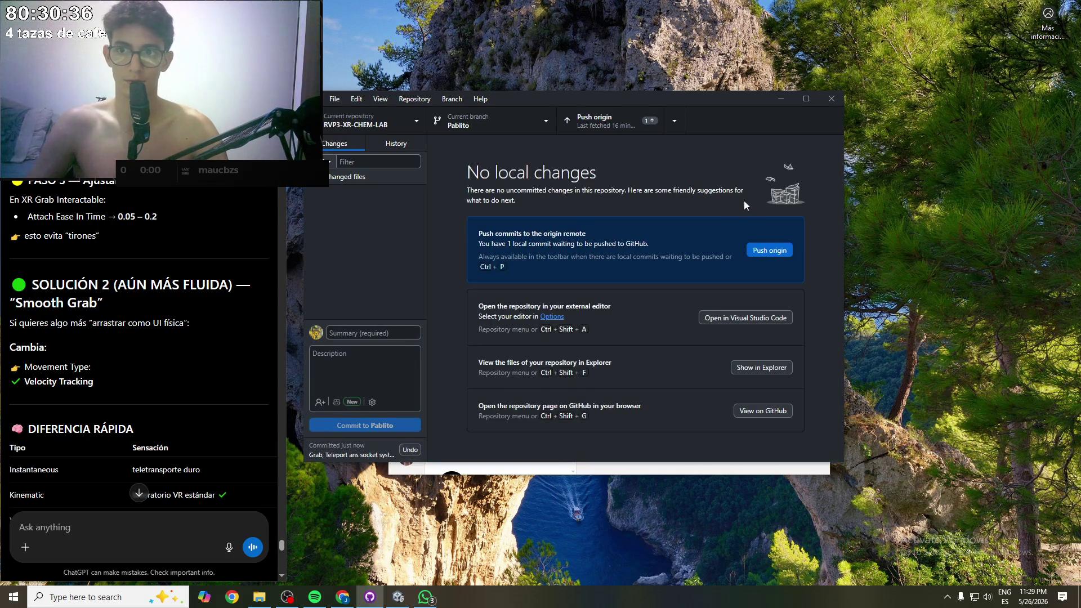
{"action": "left_click", "coordinate": [618, 123]}
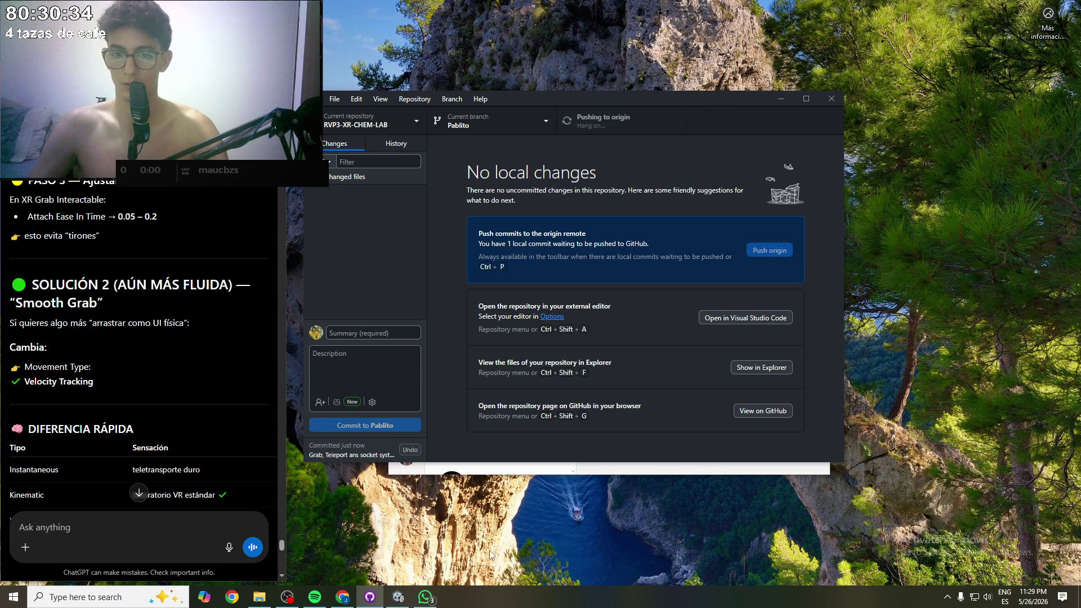
- Open the WhatsApp conversation to share the update
{"action": "left_click", "coordinate": [430, 604]}
{"action": "scroll", "coordinate": [508, 386], "scroll_direction": "down", "scroll_amount": 3}
{"action": "scroll", "coordinate": [508, 386], "scroll_direction": "down", "scroll_amount": 1}
{"action": "left_click", "coordinate": [506, 364]}
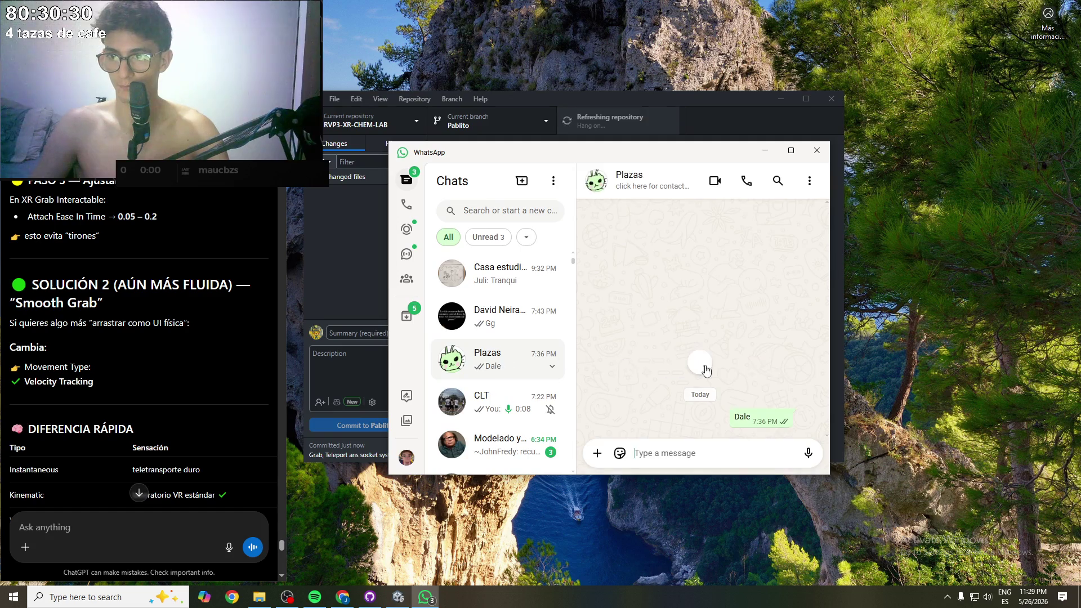
- Send the console screenshot and a message announcing the Grab, Teleport and Socket system commit
{"action": "key", "text": "ctrl+v"}
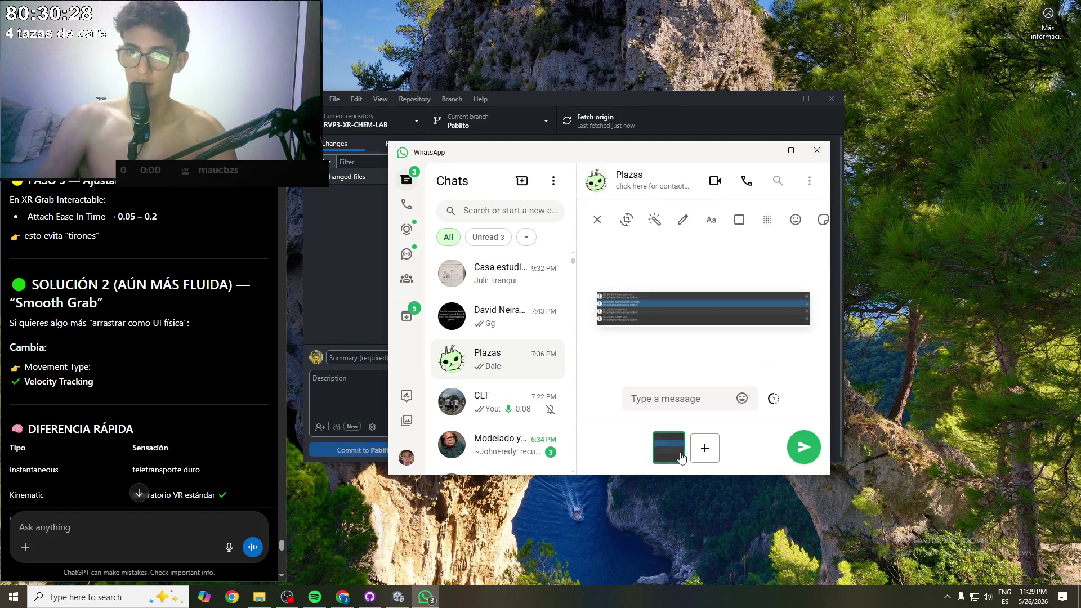
{"action": "key", "text": "Return"}
{"action": "type", "text": "acabo de hacer un commit con las mecani"}
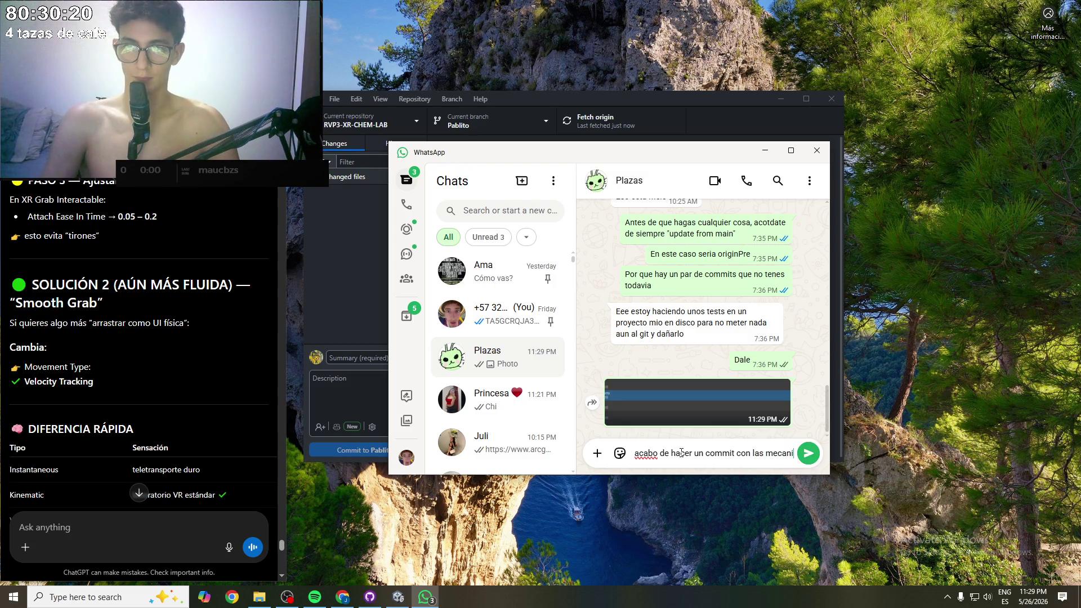
{"action": "type", "text": "cas de Grab,"}
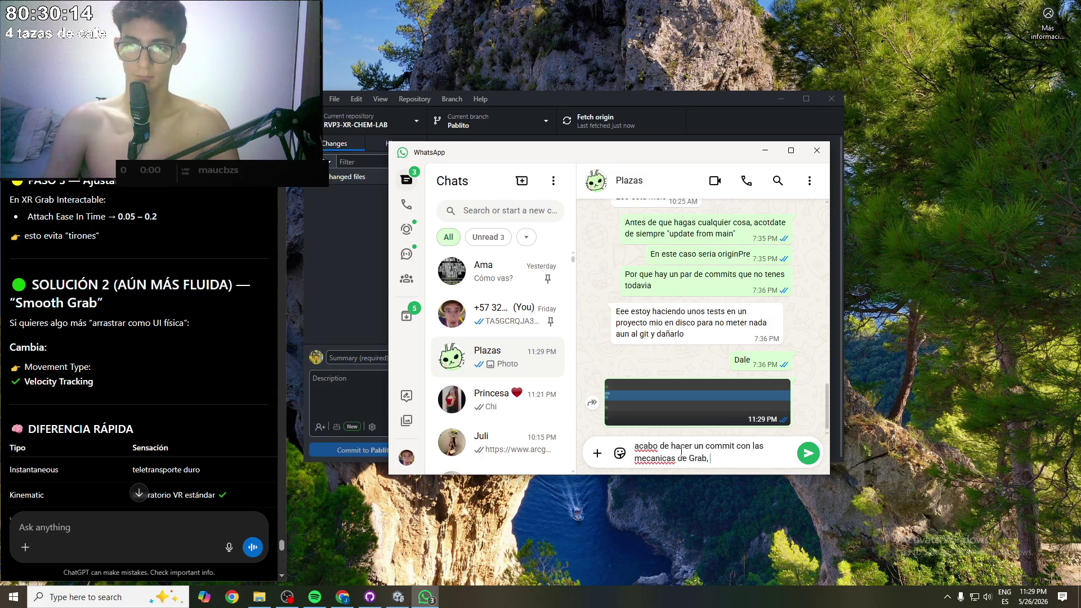
{"action": "type", "text": "t y Socket"}
{"action": "key", "text": "BackSpace"}
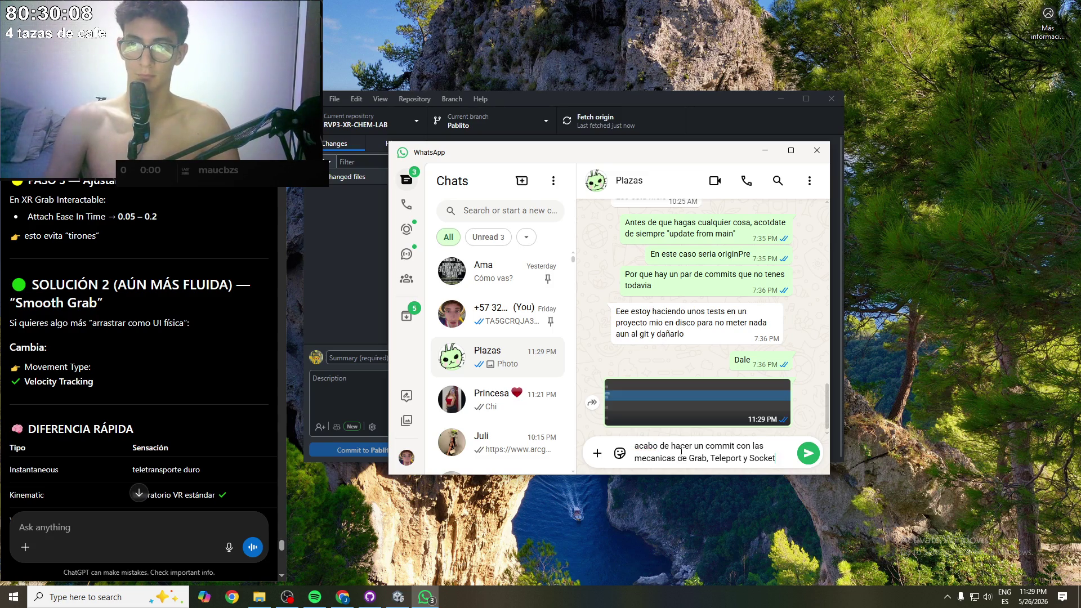
{"action": "type", "text": "system"}
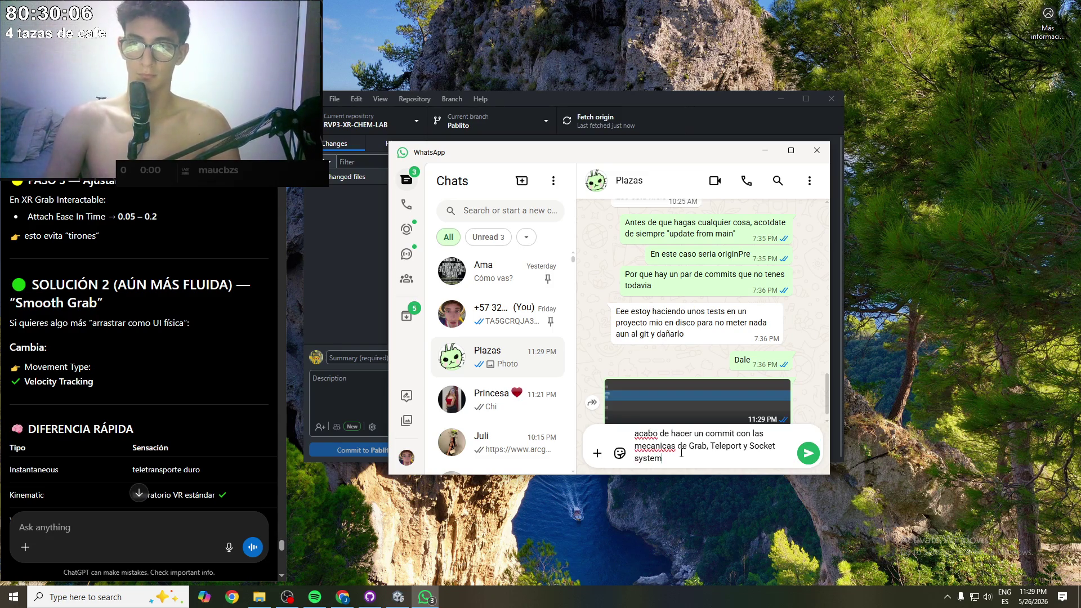
{"action": "key", "text": "Return"}
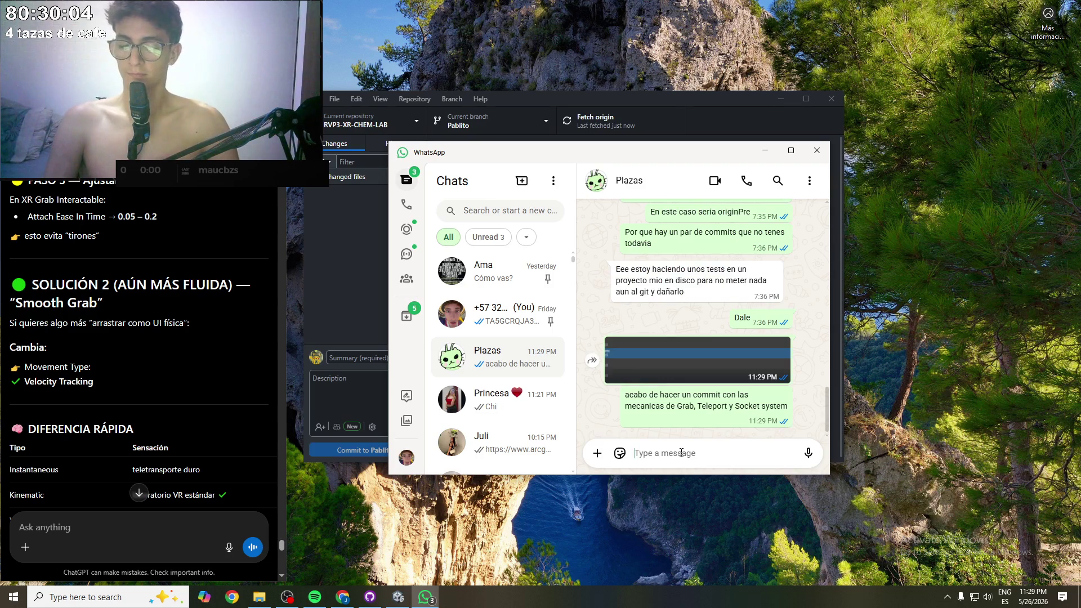
- Send a follow-up message about mixing the chemicals 'usando los sockets'
{"action": "type", "text": "porque"}
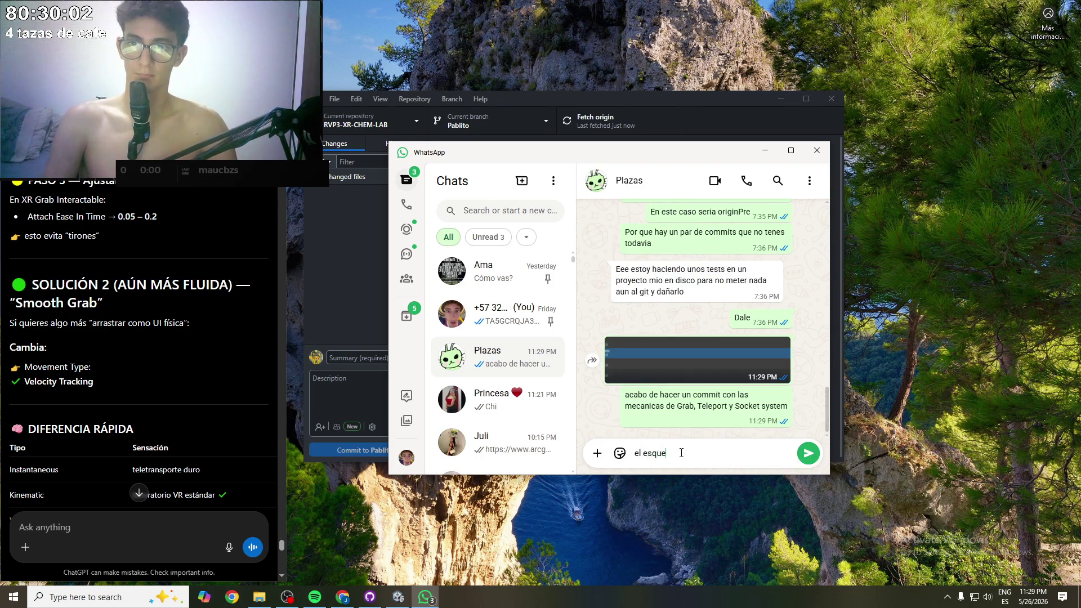
{"action": "key", "text": "BackSpace"}
{"action": "key", "text": "BackSpace"}
{"action": "key", "text": "BackSpace"}
{"action": "type", "text": "todo"}
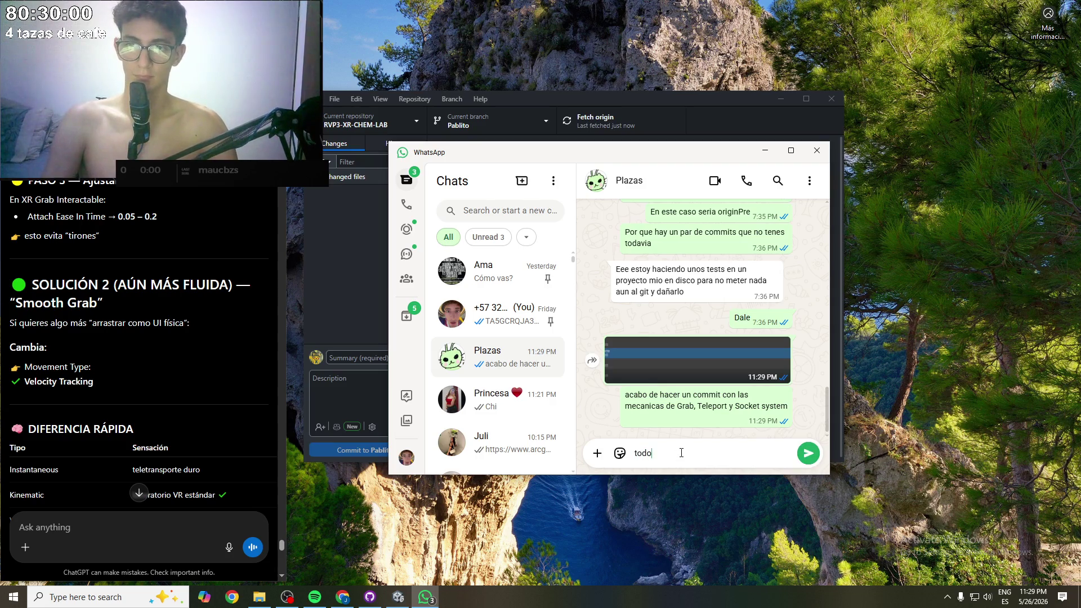
{"action": "type", "text": " se ve fe"}
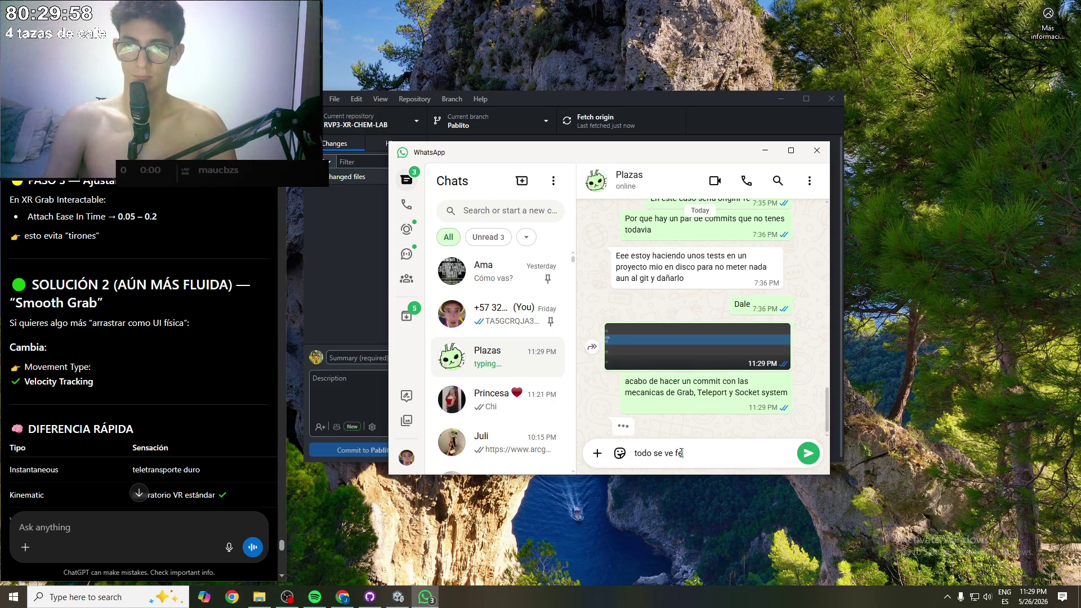
{"action": "type", "text": " hísim pero"}
{"action": "key", "text": "BackSpace"}
{"action": "key", "text": "BackSpace"}
{"action": "key", "text": "BackSpace"}
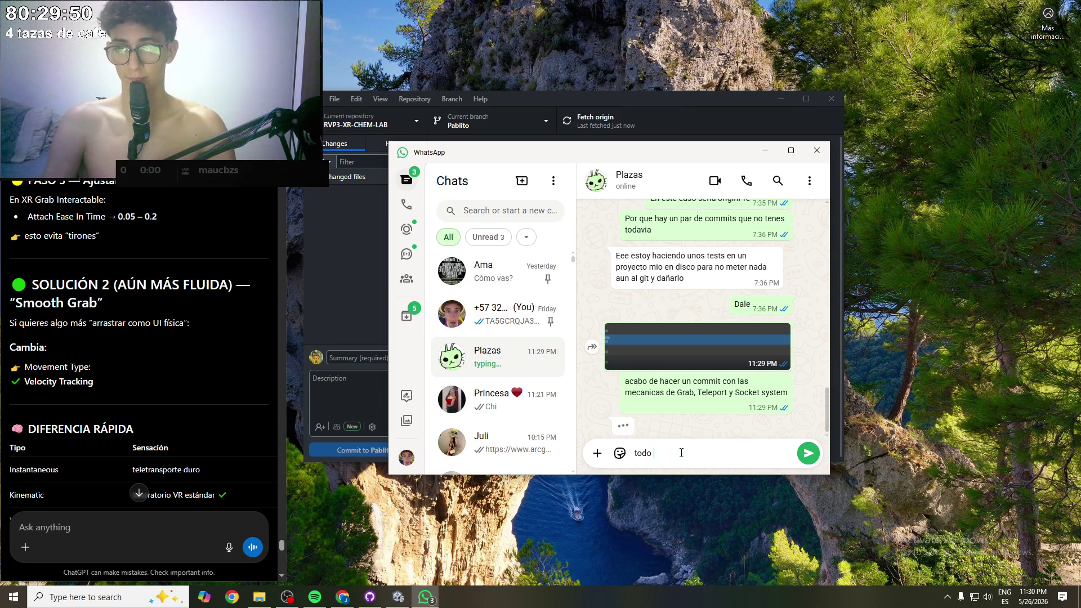
{"action": "key", "text": "BackSpace"}
{"action": "key", "text": "BackSpace"}
{"action": "key", "text": "BackSpace"}
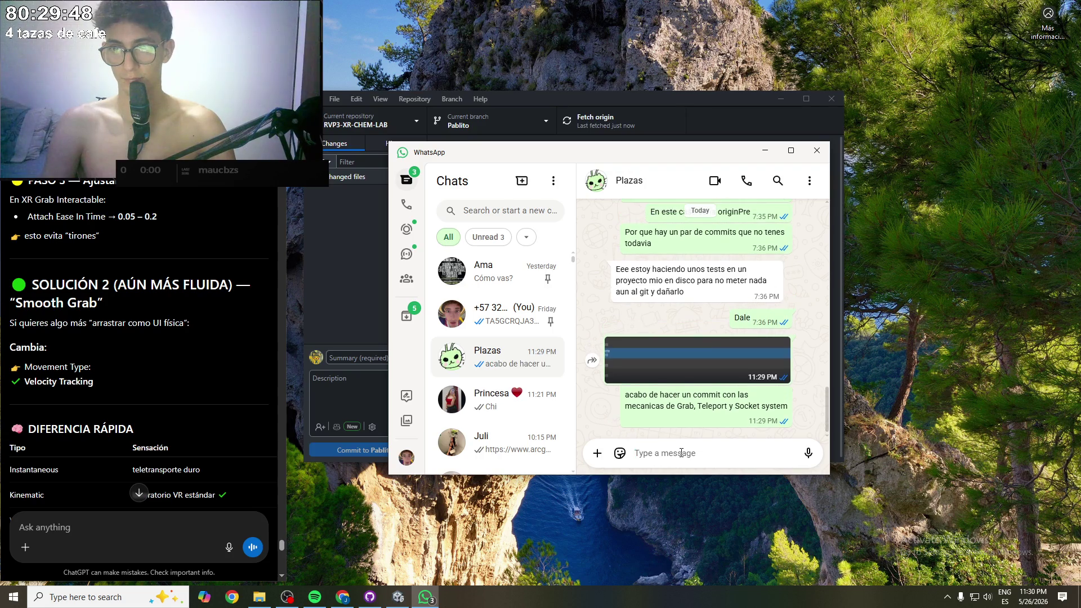
{"action": "type", "text": "y l"}
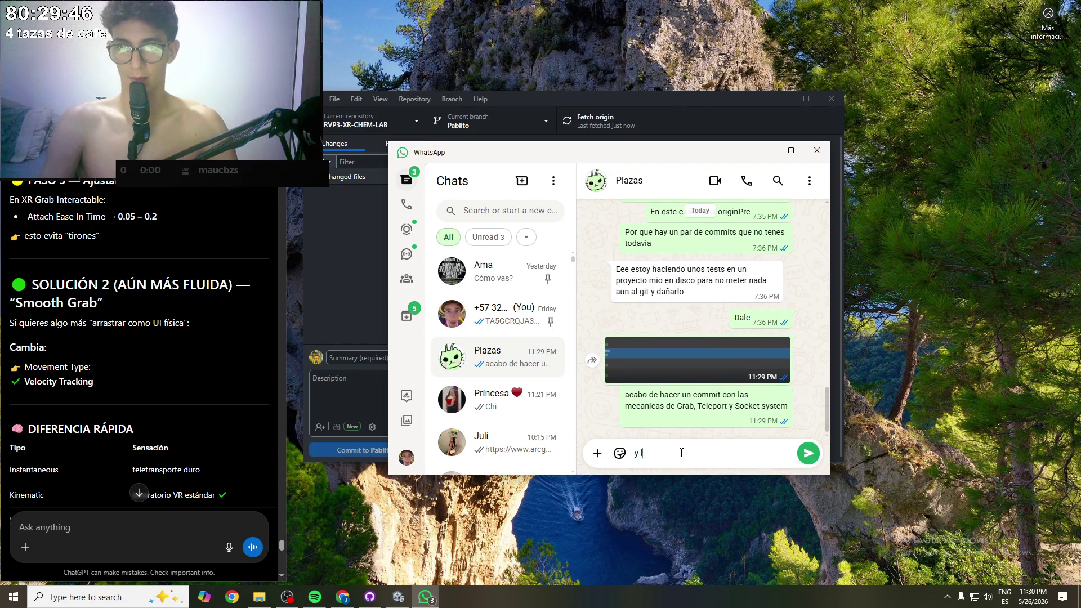
{"action": "type", "text": "a mecanica de"}
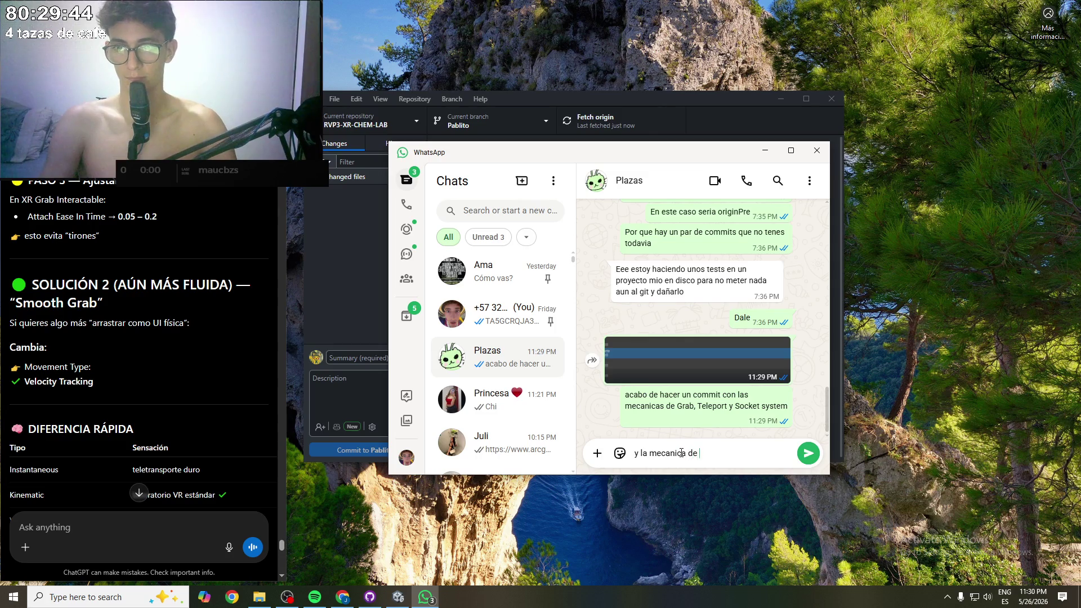
{"action": "type", "text": "as"}
{"action": "key", "text": "BackSpace"}
{"action": "key", "text": "BackSpace"}
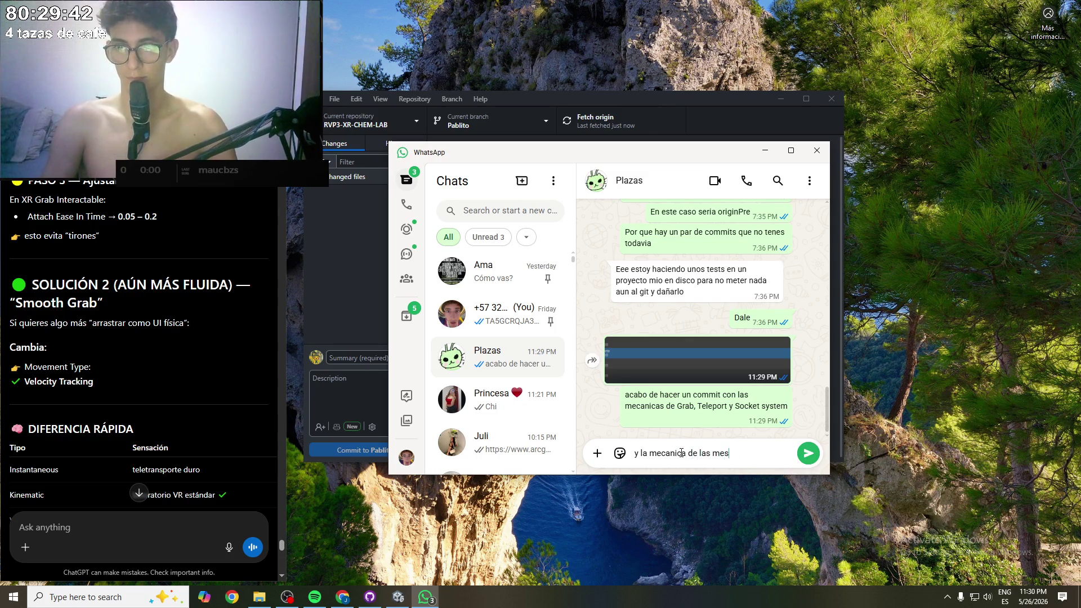
{"action": "type", "text": "usando los sockets"}
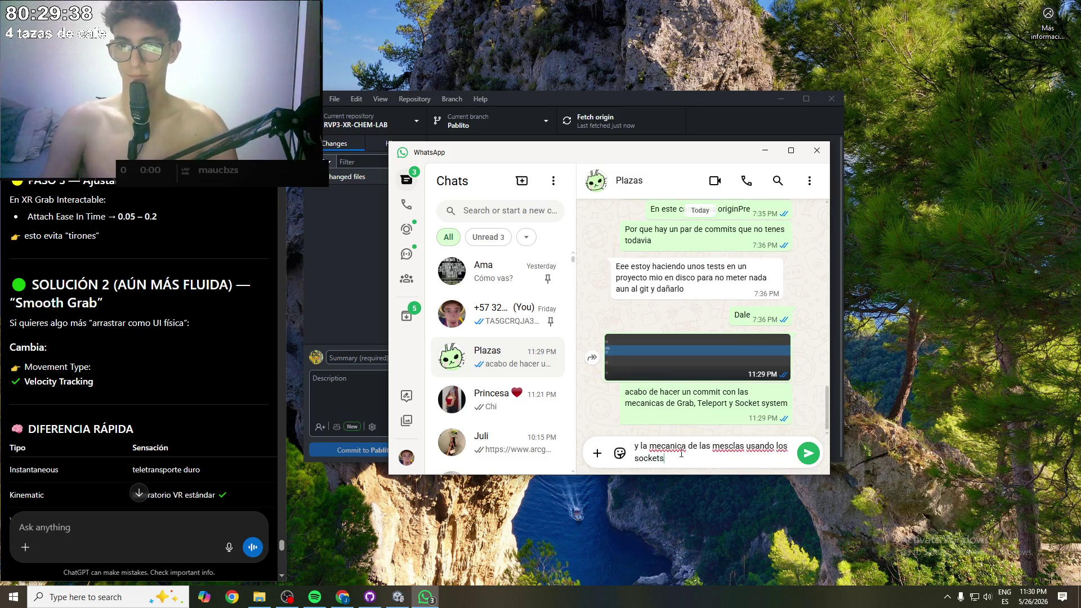
{"action": "key", "text": "Return"}
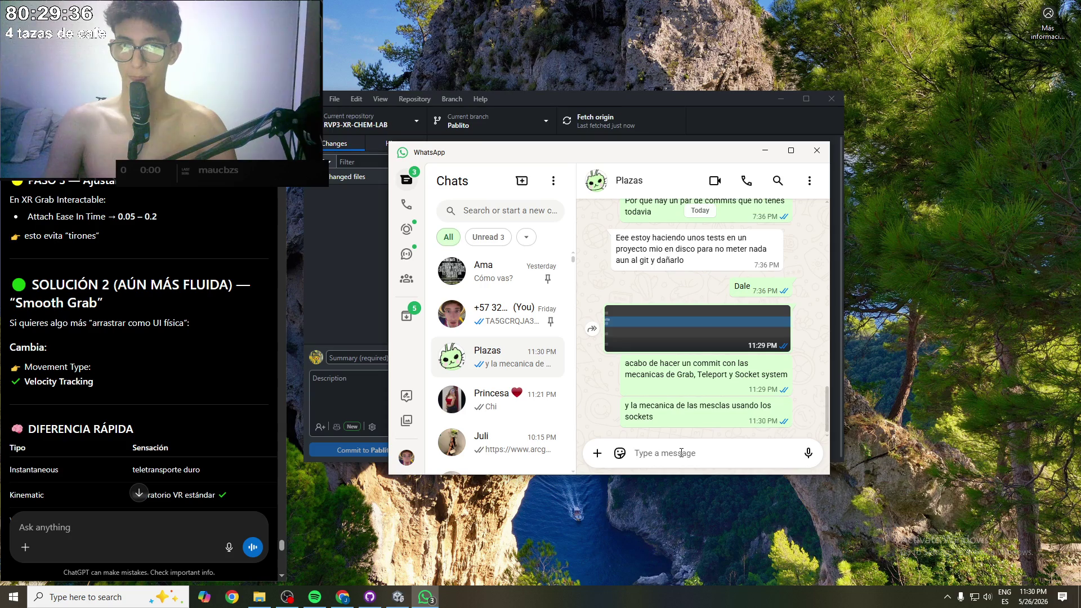
- Send a goodnight message saying tomorrow you'll continue with the Drag mechanic
{"action": "type", "text": "co"}
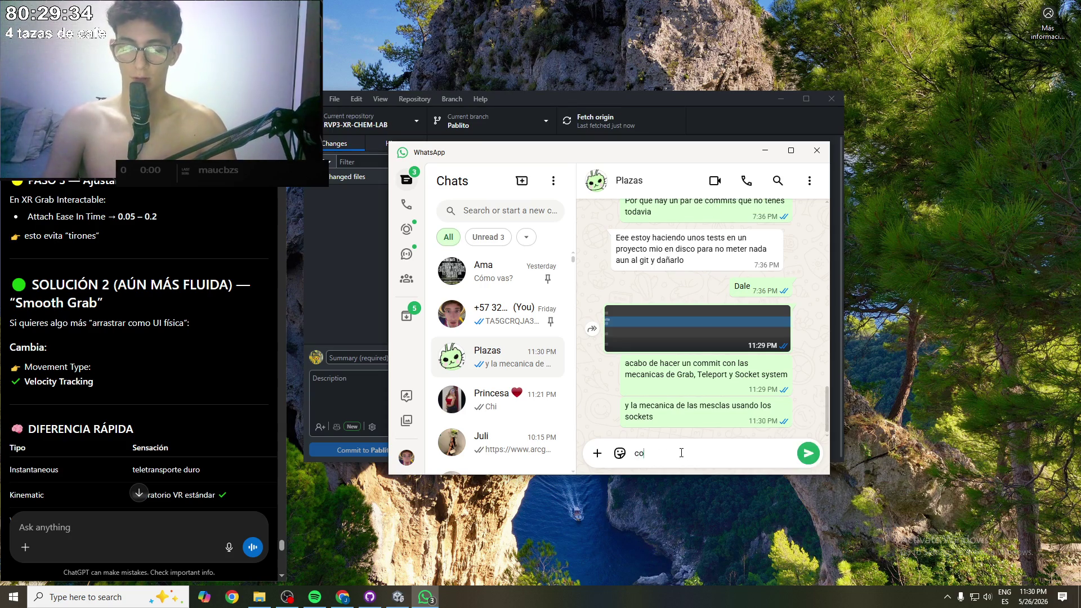
{"action": "type", "text": "n esto, me vo"}
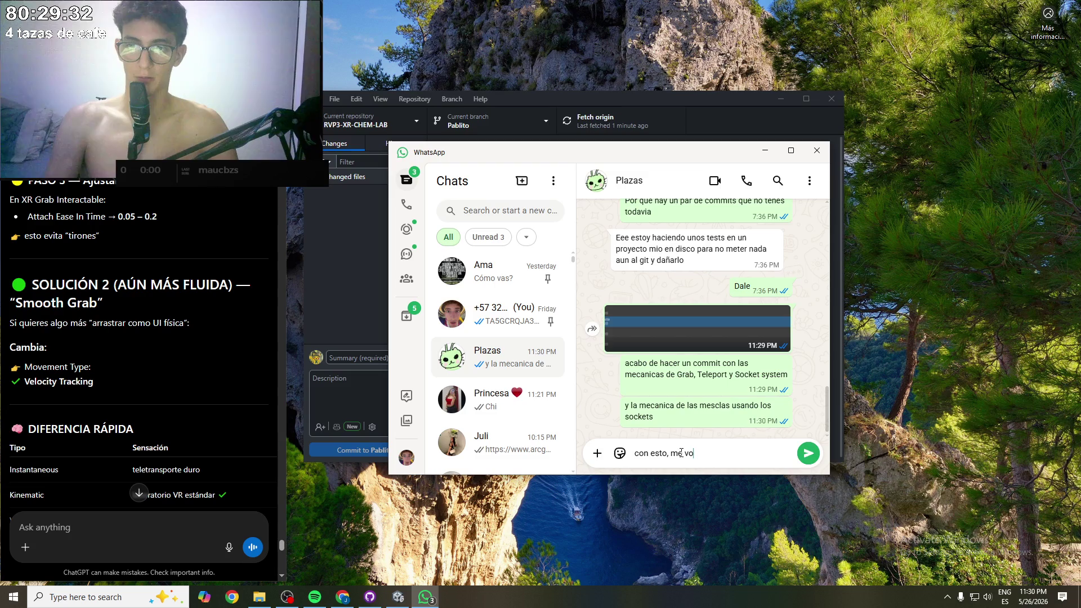
{"action": "type", "text": "y a dormir"}
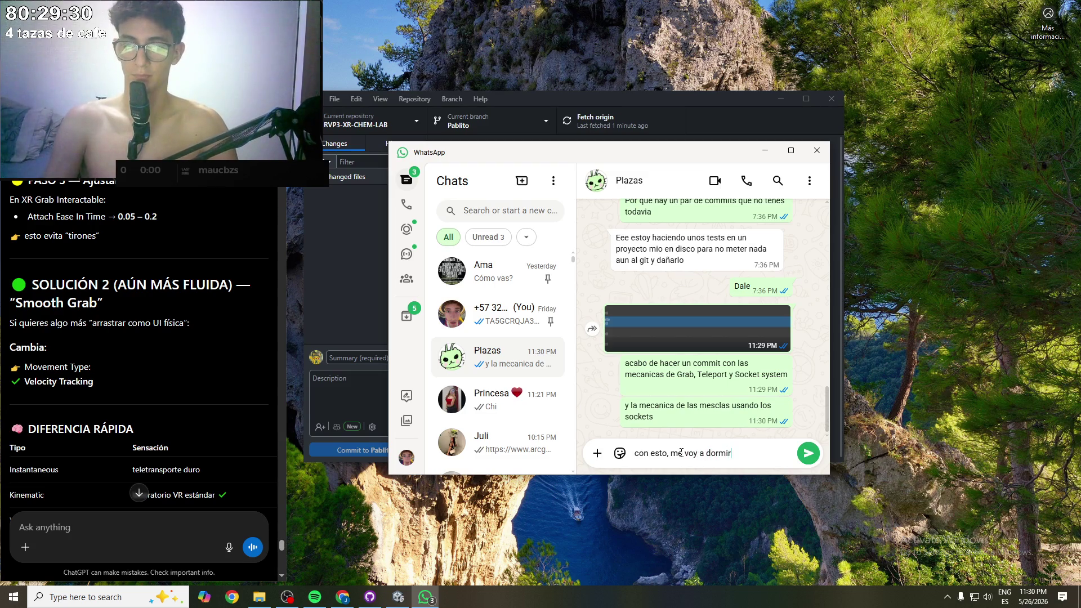
{"action": "type", "text": "  com"}
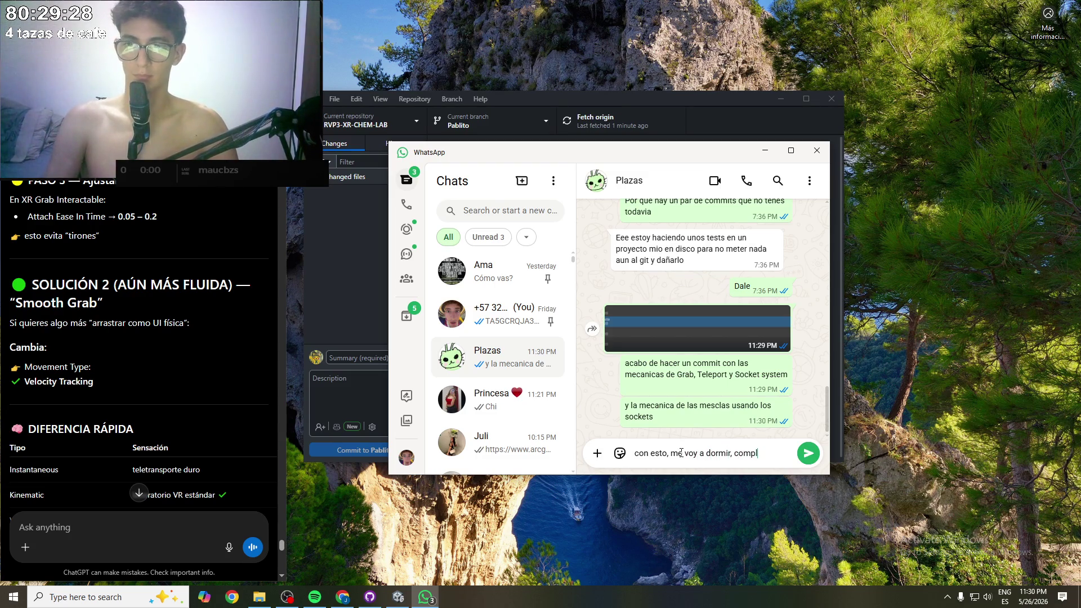
{"action": "type", "text": " con hoym"}
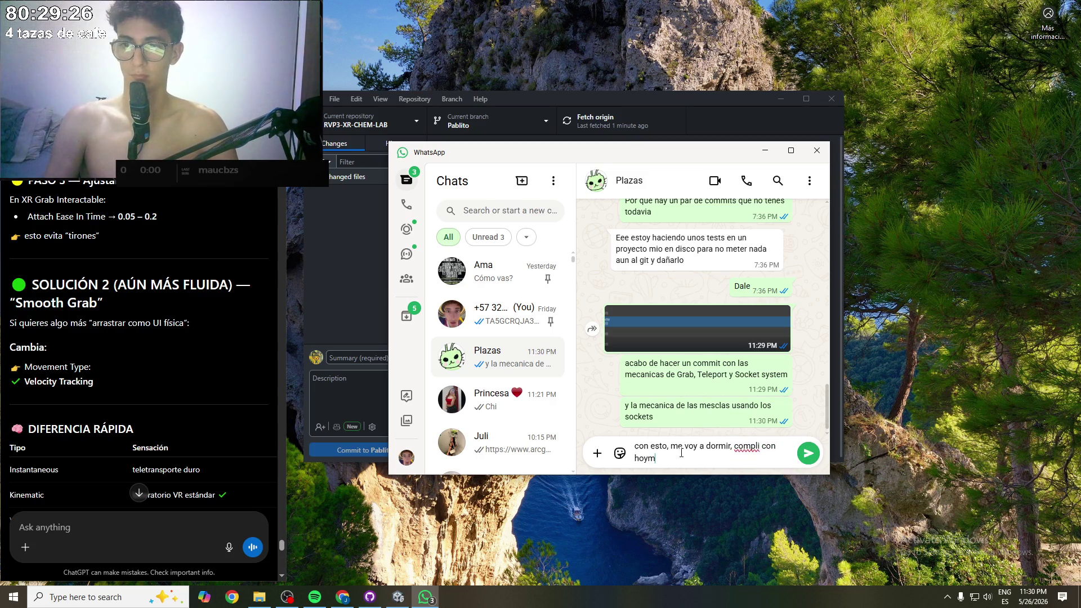
{"action": "key", "text": "BackSpace"}
{"action": "key", "text": "BackSpace"}
{"action": "key", "text": "BackSpace"}
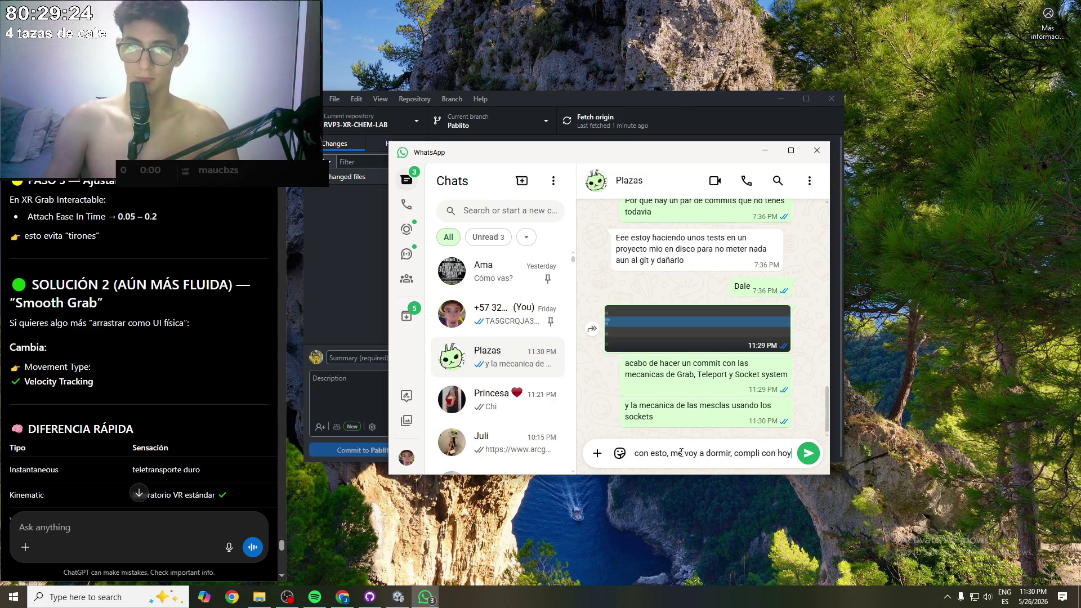
{"action": "type", "text": ",mañana s"}
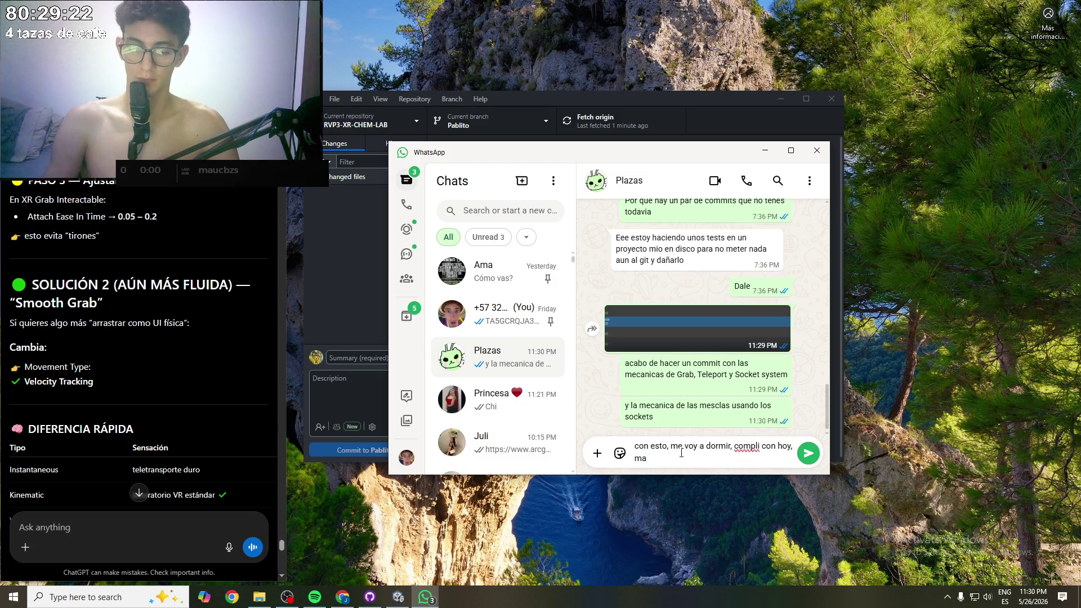
{"action": "type", "text": "igo con l"}
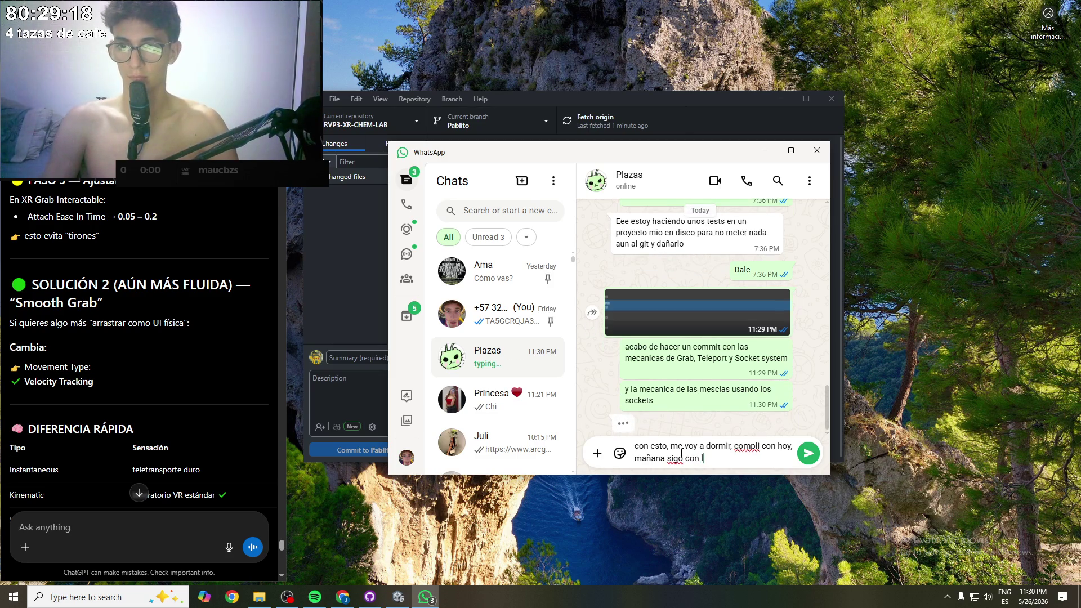
{"action": "type", "text": "a mecanica del"}
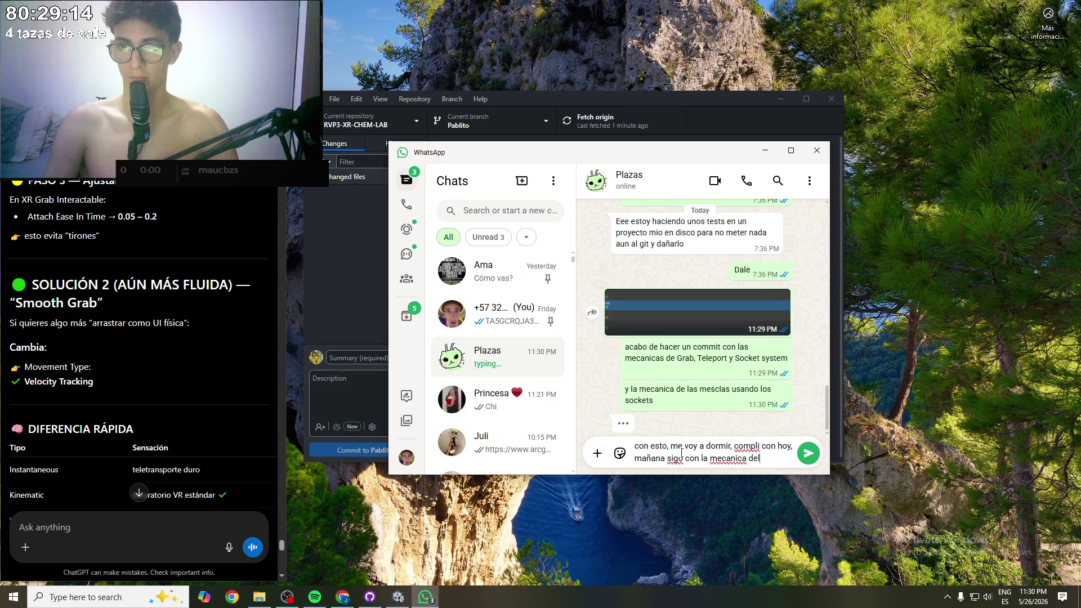
{"action": "type", "text": " Drag y"}
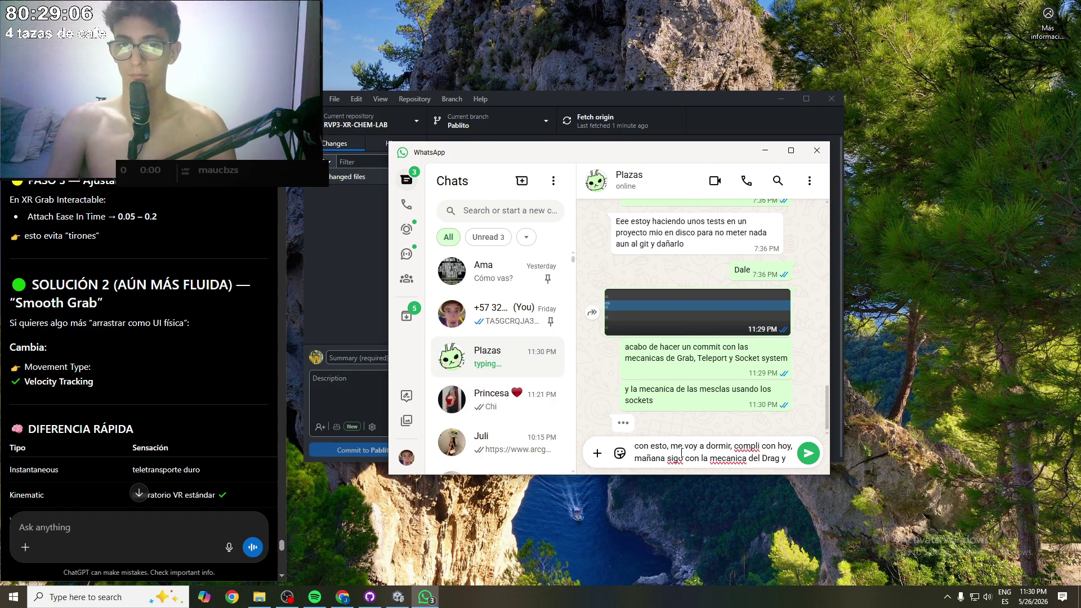
{"action": "type", "text": "lo"}
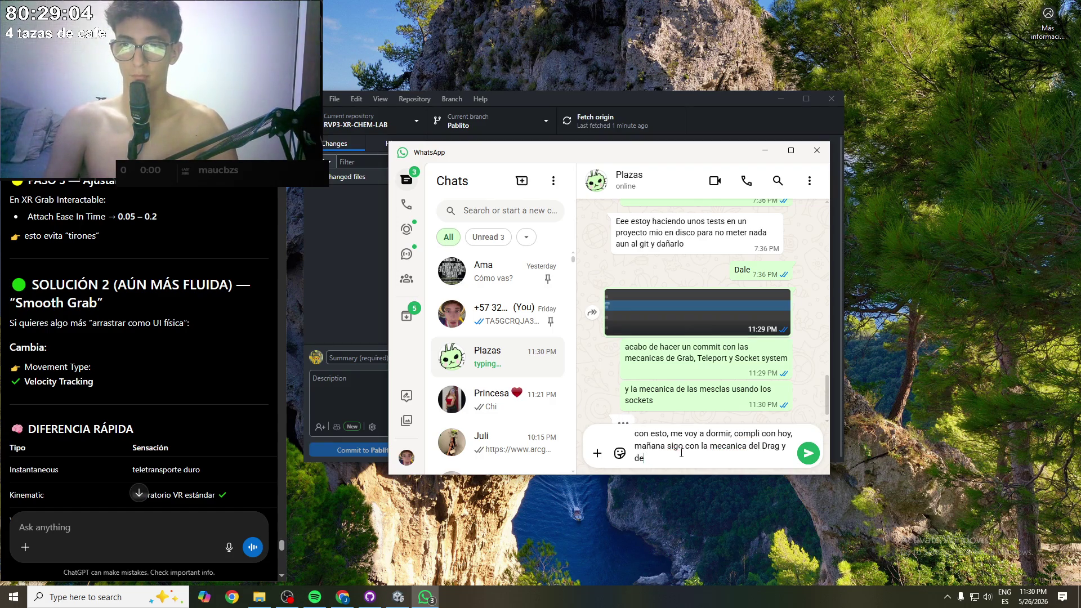
{"action": "key", "text": "BackSpace"}
{"action": "key", "text": "BackSpace"}
{"action": "key", "text": "BackSpace"}
{"action": "type", "text": "el resto"}
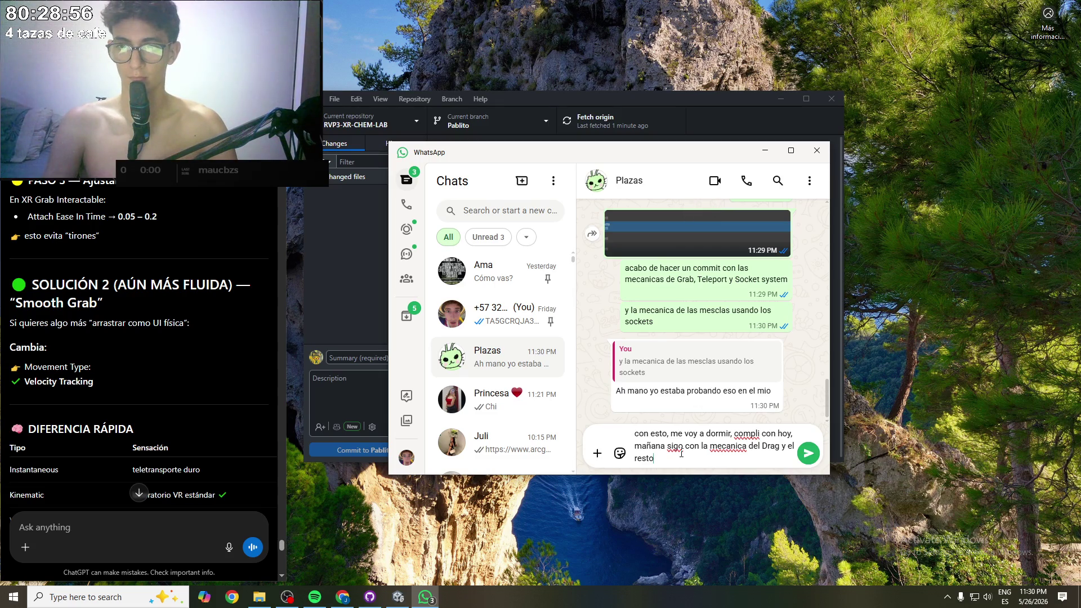
{"action": "key", "text": "BackSpace"}
{"action": "key", "text": "BackSpace"}
{"action": "key", "text": "BackSpace"}
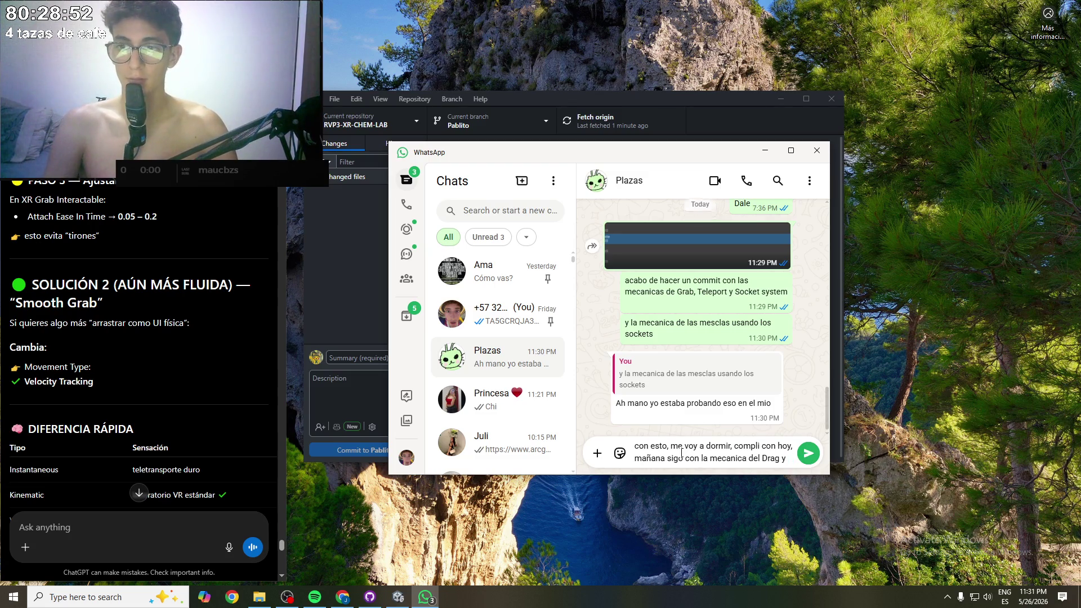
{"action": "type", "text": "agregar complej"}
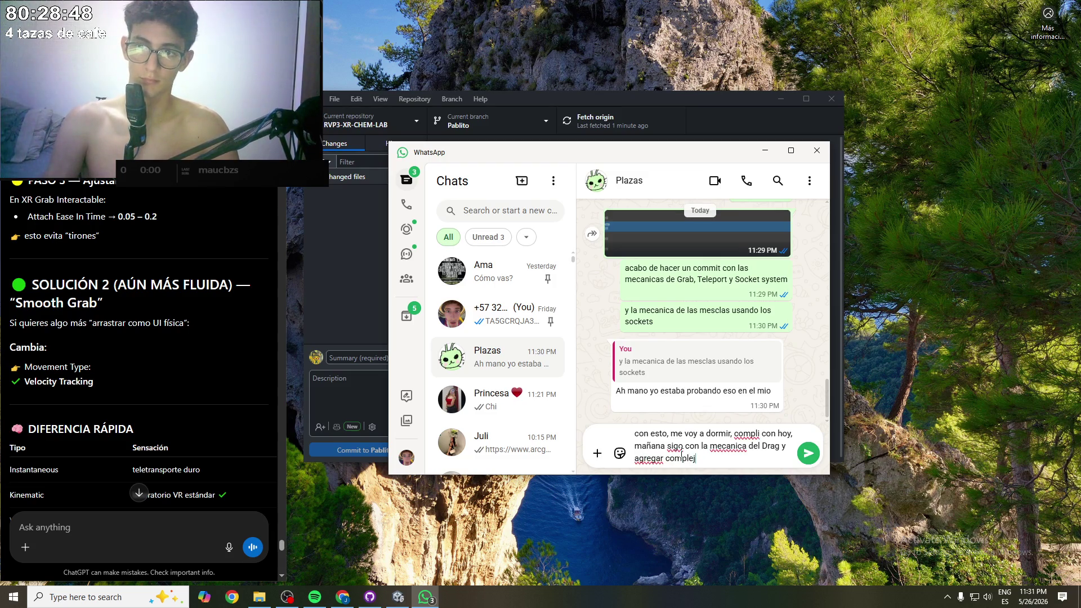
{"action": "type", "text": "  a"}
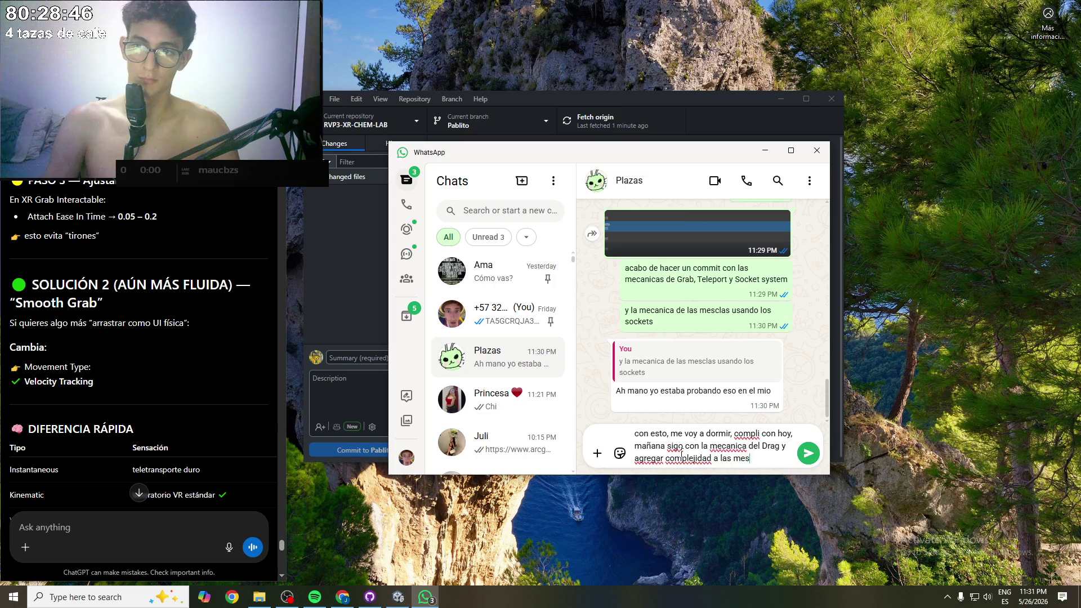
{"action": "key", "text": "BackSpace"}
{"action": "type", "text": "las, y"}
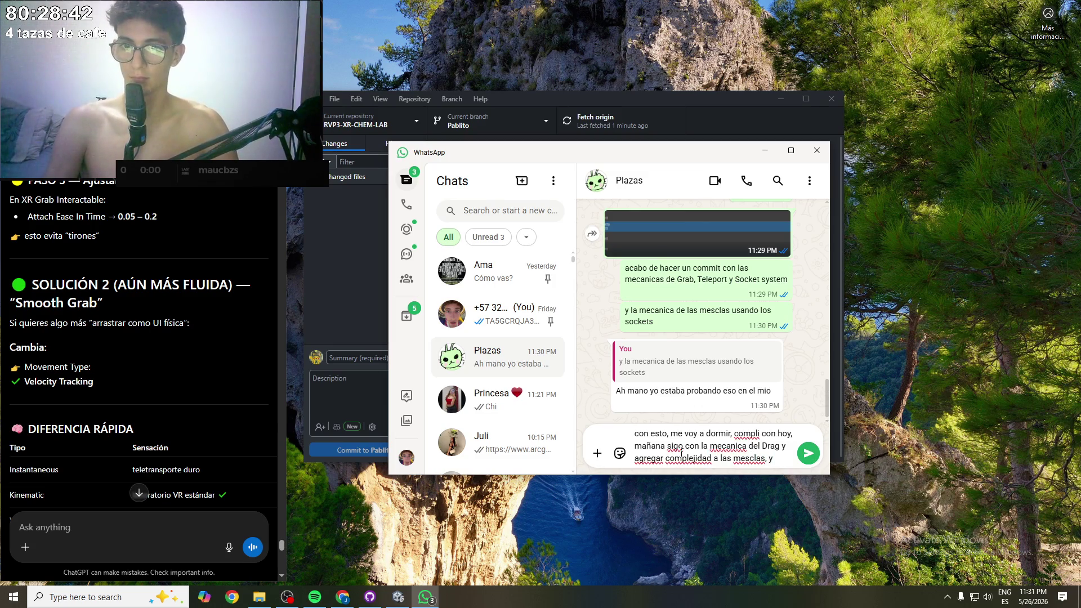
{"action": "type", "text": "  lis"}
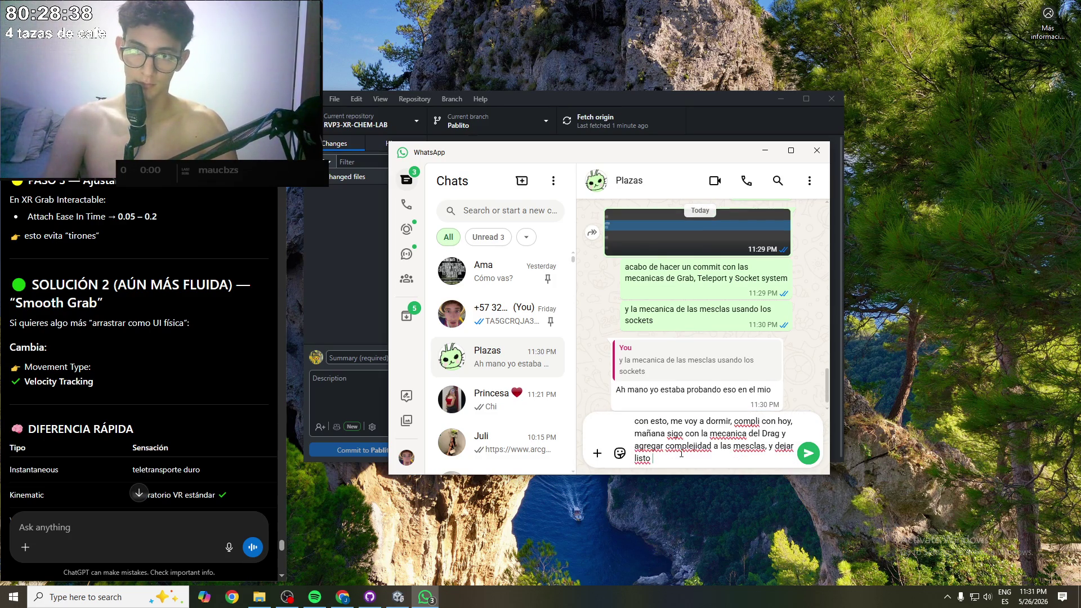
{"action": "type", "text": "os que se vayan a usar"}
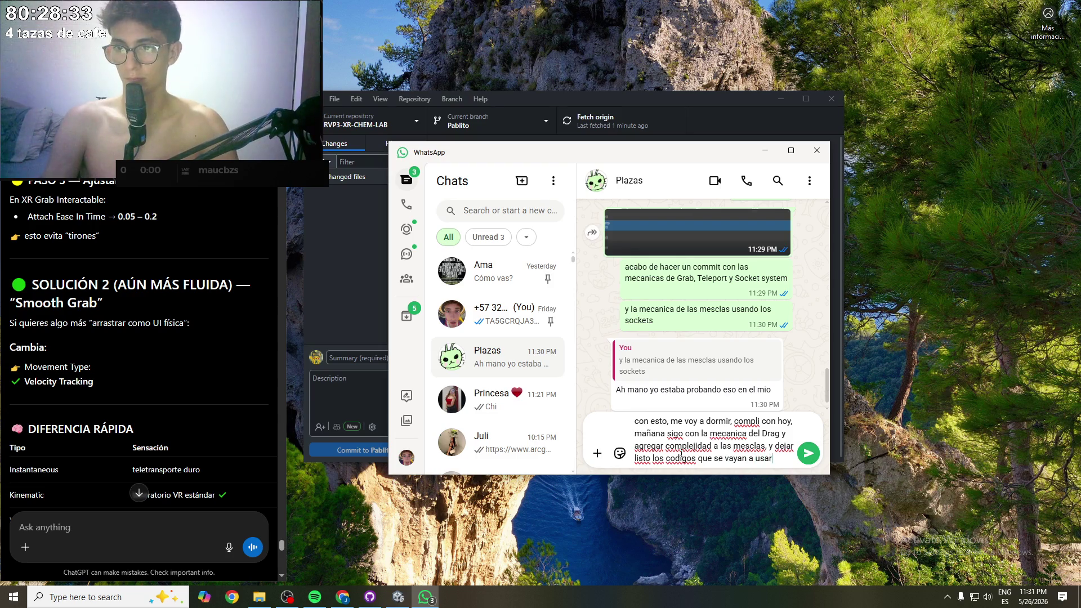
{"action": "key", "text": "Return"}
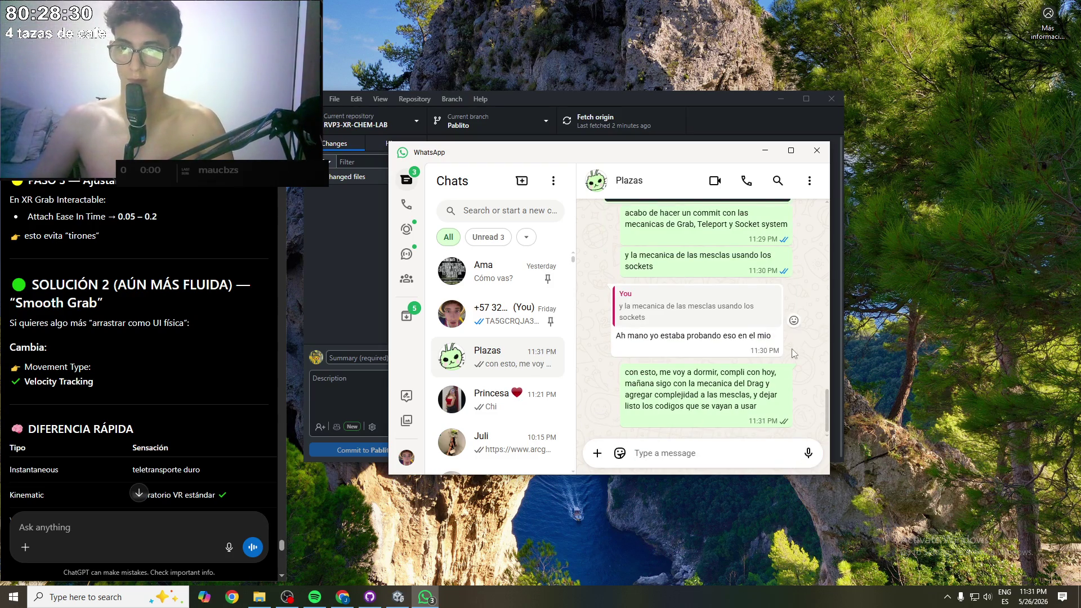
- Reply 'fresco' to the contact's latest message and minimize WhatsApp
{"action": "double_click", "coordinate": [764, 336]}
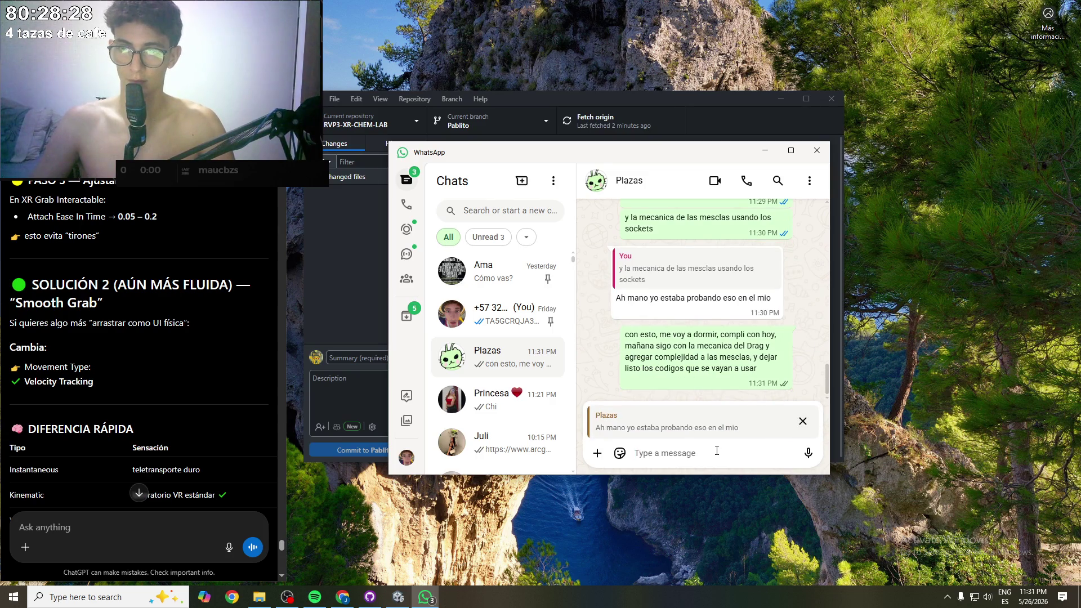
{"action": "type", "text": "fresco"}
{"action": "key", "text": "Return"}
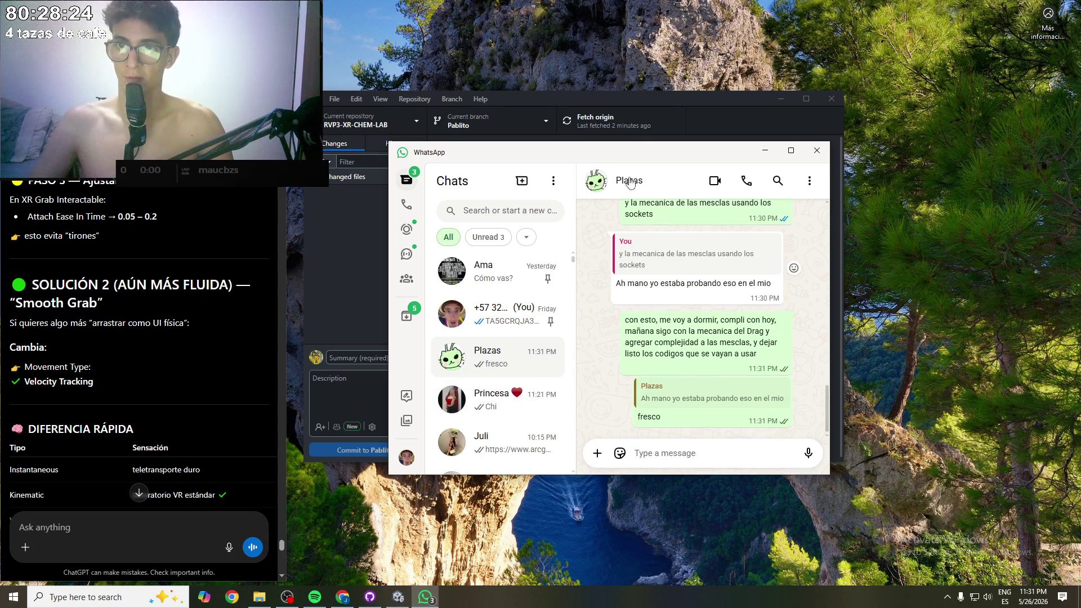
{"action": "left_click", "coordinate": [767, 152]}
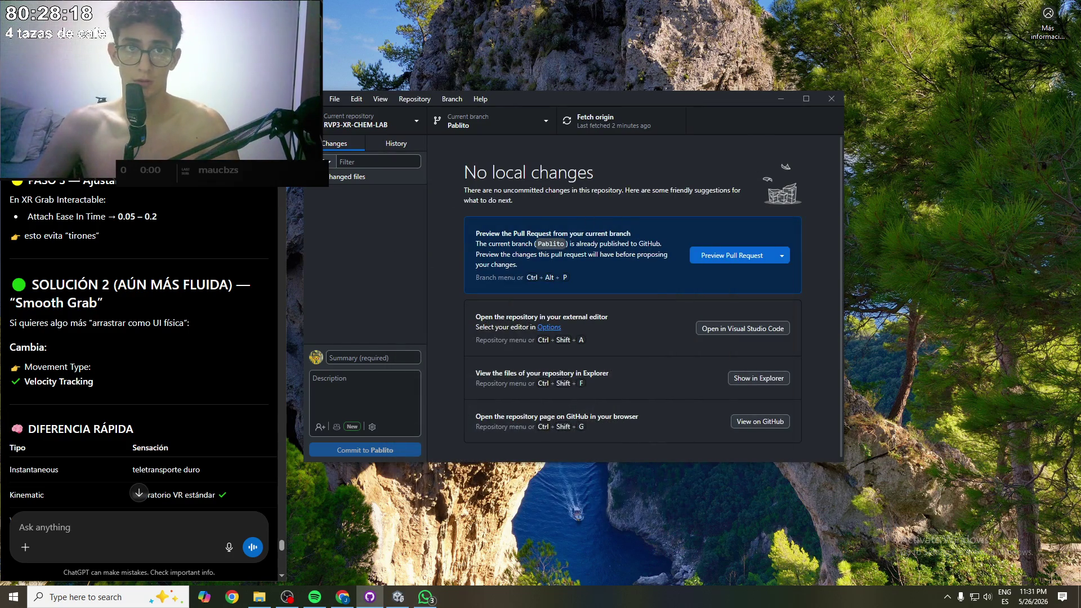
- Create pull request #7 from Pablito into Pre and open its merge commit form
{"action": "key", "text": "alt+Tab"}
{"action": "key", "text": "super+Up"}
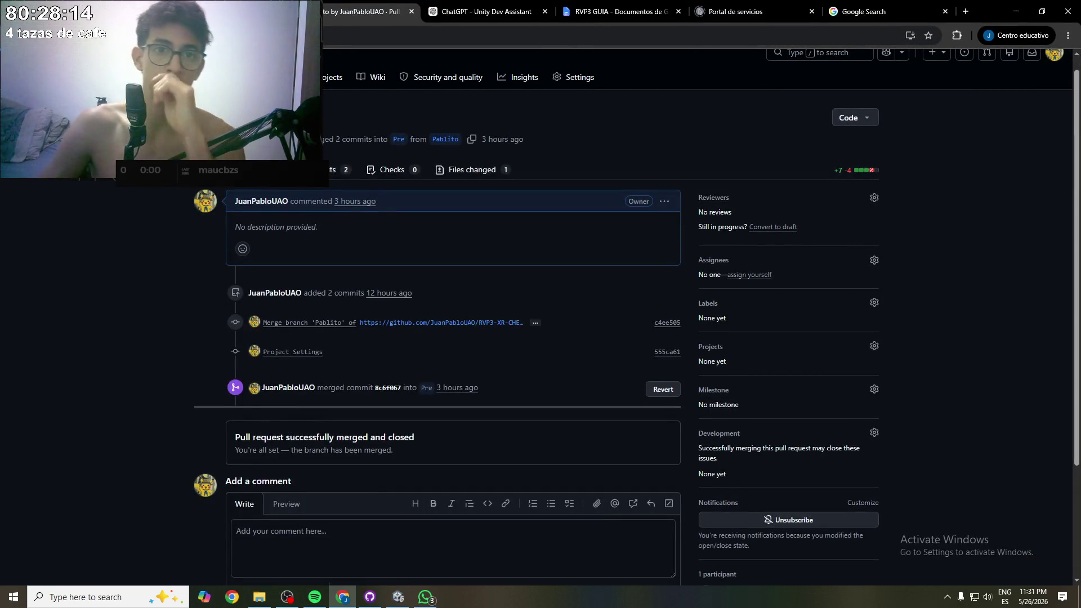
{"action": "key", "text": "alt+Left"}
{"action": "left_click", "coordinate": [219, 92]}
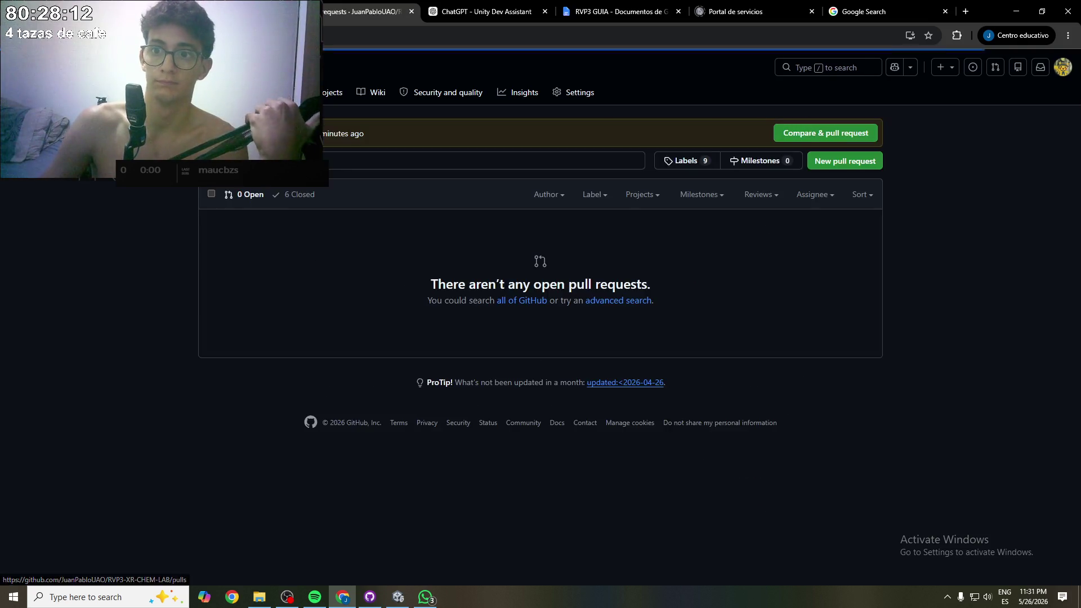
{"action": "left_click", "coordinate": [826, 138]}
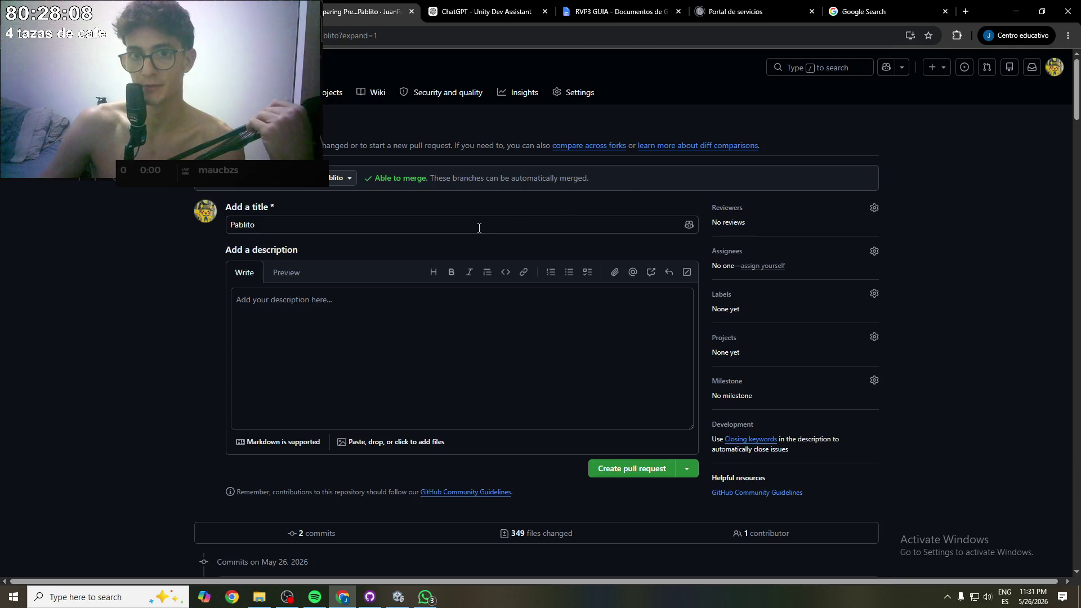
{"action": "left_click", "coordinate": [635, 469]}
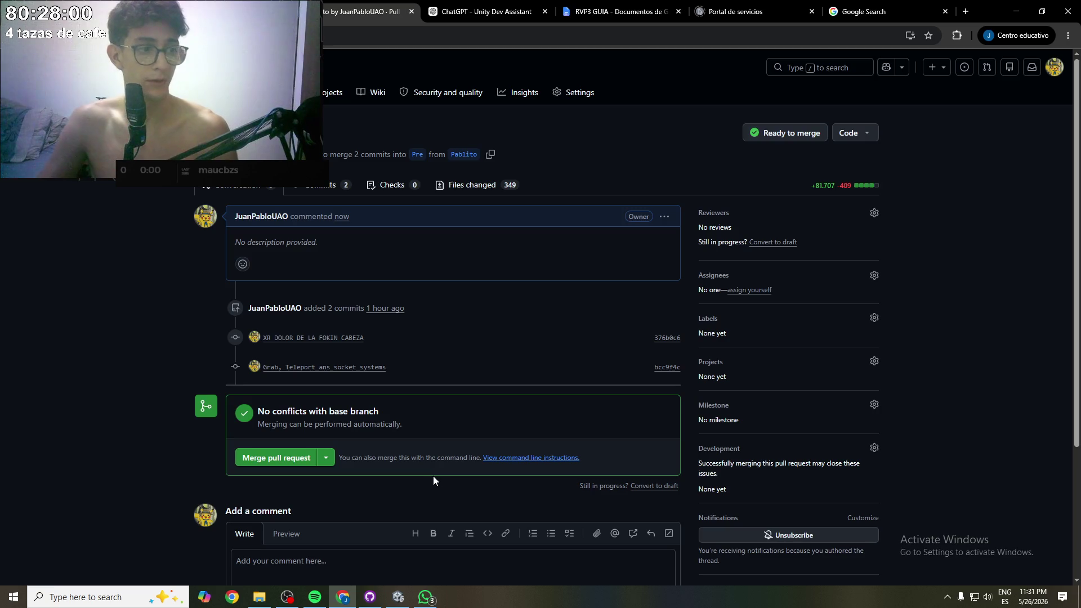
{"action": "left_click", "coordinate": [285, 463]}
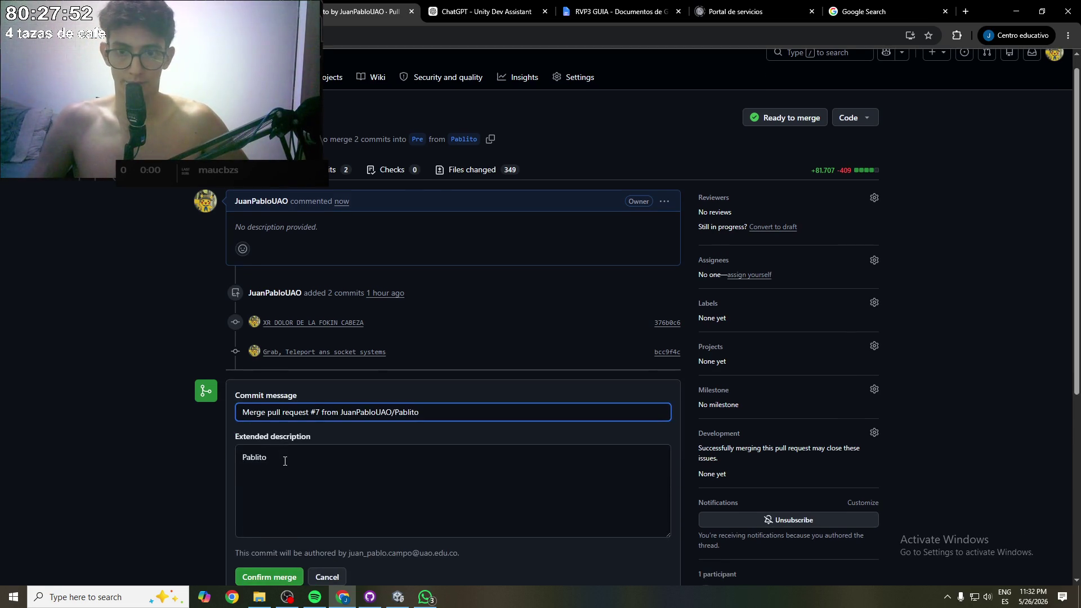
{"action": "scroll", "coordinate": [284, 460], "scroll_direction": "down", "scroll_amount": 1}
- Confirm merging pull request #7 into Pre, check merge commit 5e30e14, and return to Unity
{"action": "left_click", "coordinate": [285, 523]}
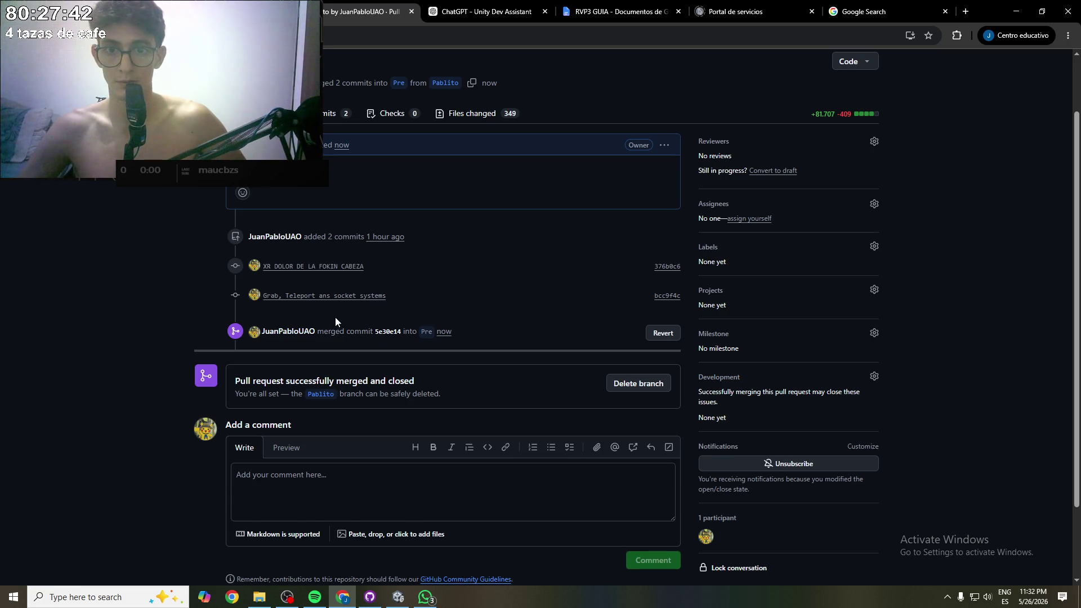
{"action": "left_click", "coordinate": [340, 111]}
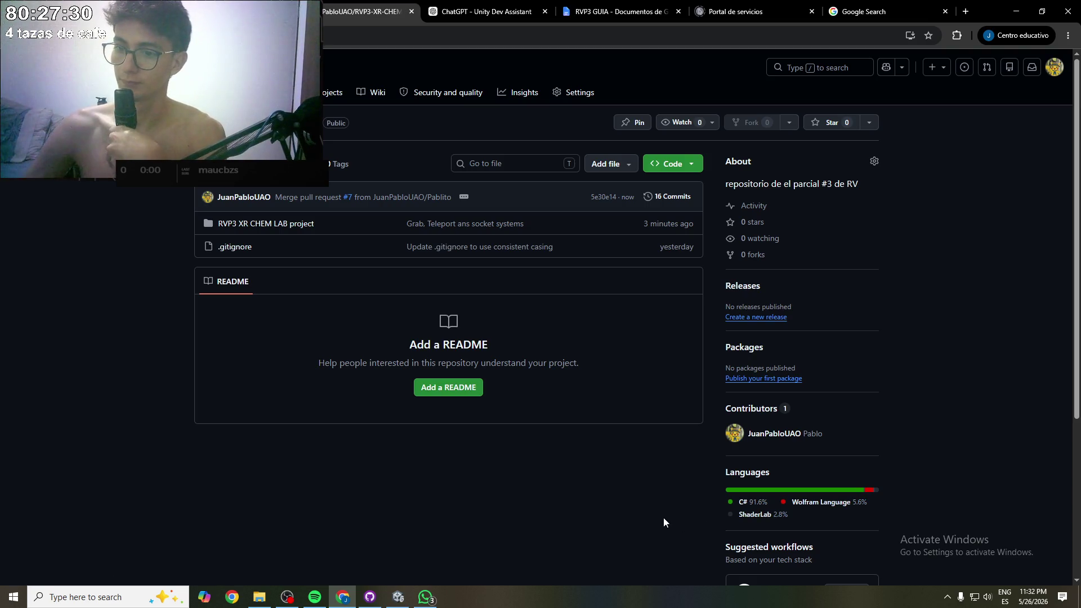
{"action": "left_click", "coordinate": [398, 597]}
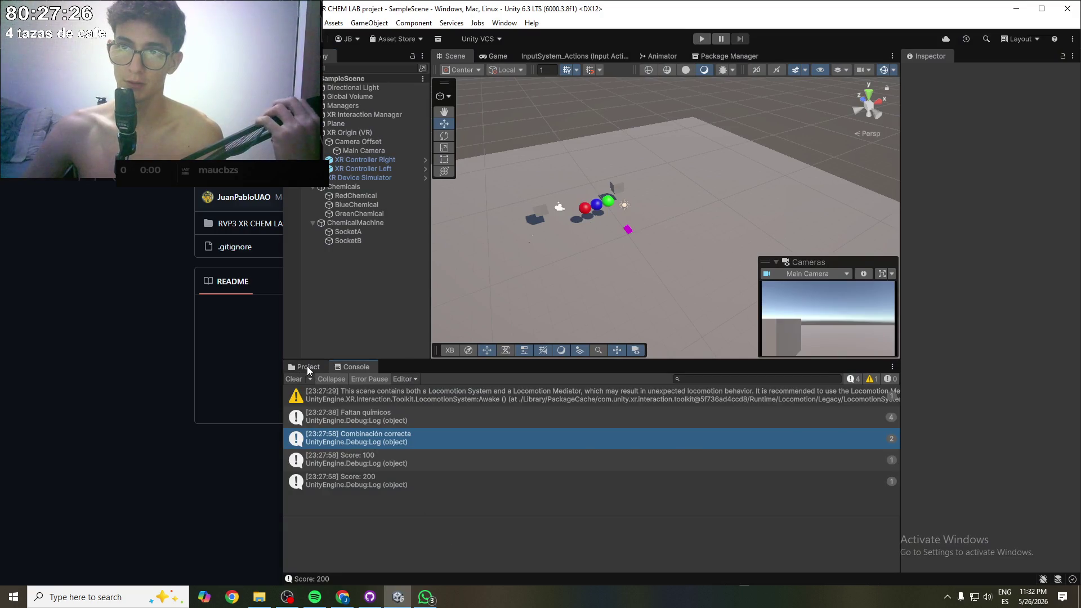
- Show the Assets folders, then collapse ChemicalMachine, Chemicals, Camera Offset and XR Origin (VR) in the Hierarchy
{"action": "left_click", "coordinate": [292, 366]}
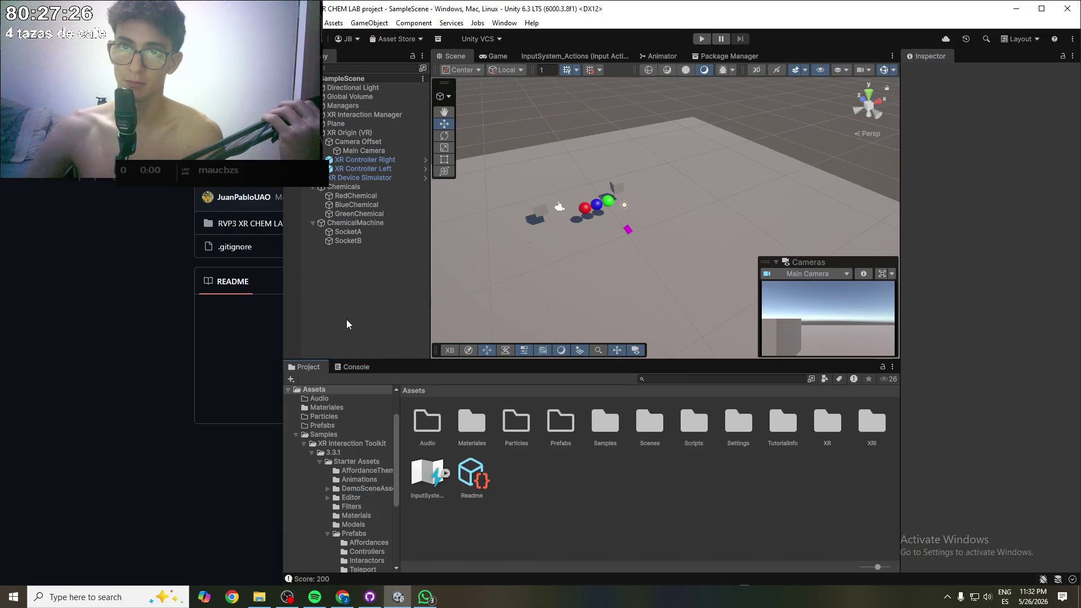
{"action": "left_click", "coordinate": [308, 221]}
{"action": "left_click", "coordinate": [313, 187]}
{"action": "left_click", "coordinate": [313, 195]}
{"action": "left_click", "coordinate": [322, 238]}
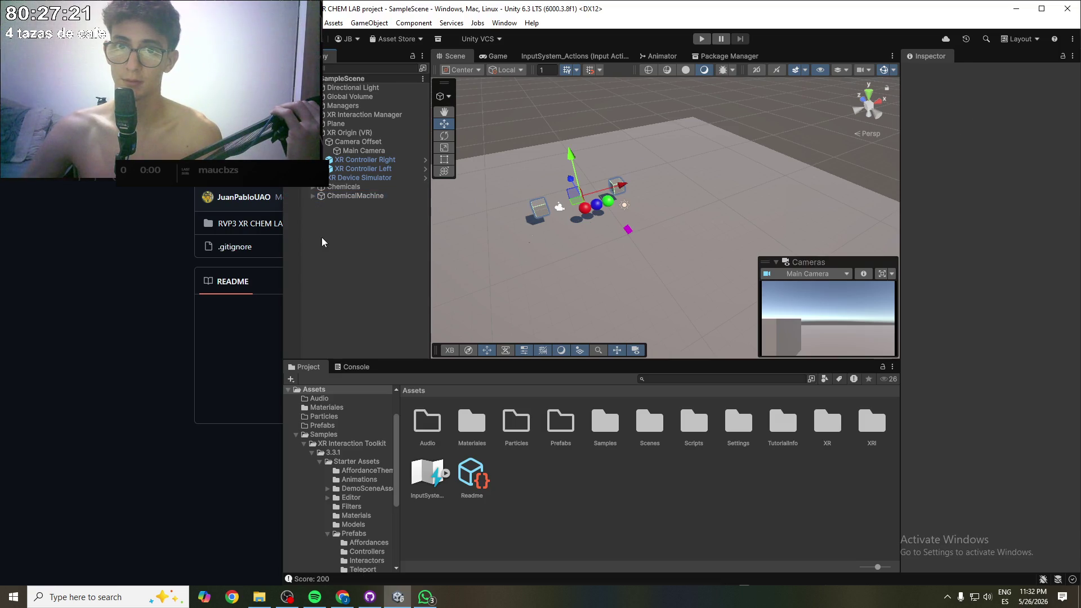
{"action": "left_click", "coordinate": [321, 141]}
{"action": "left_click", "coordinate": [315, 132]}
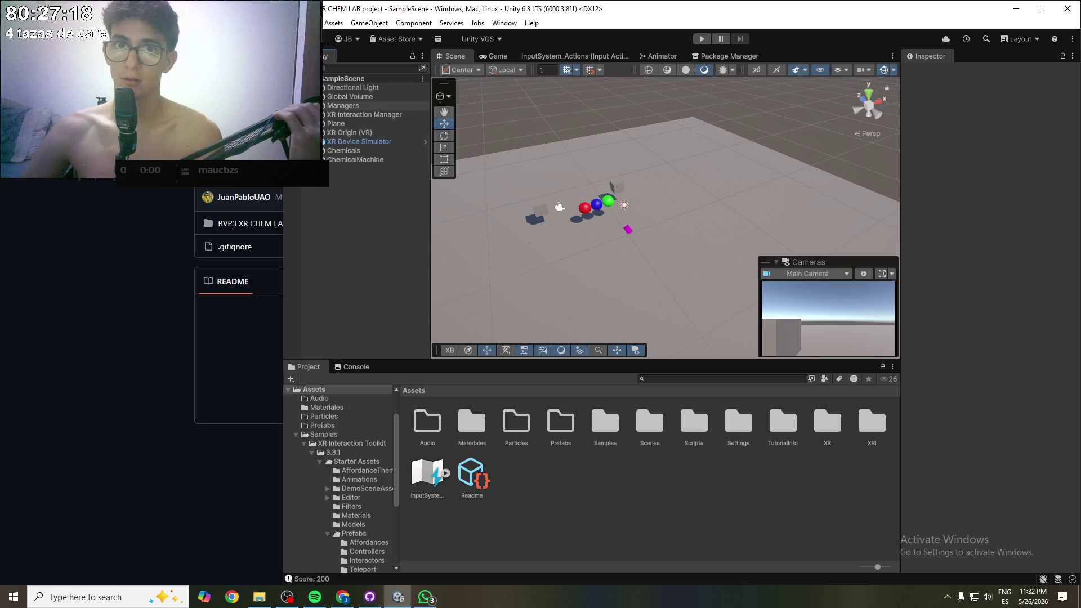